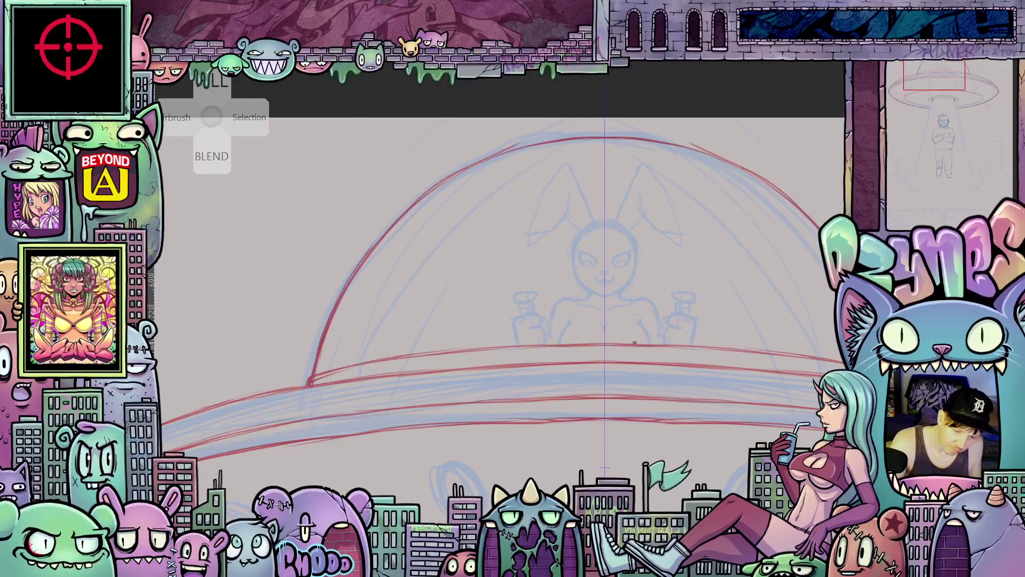
# Ink the first red hair strands down the middle of the alien's head
pyautogui.scroll(3, 634, 342)
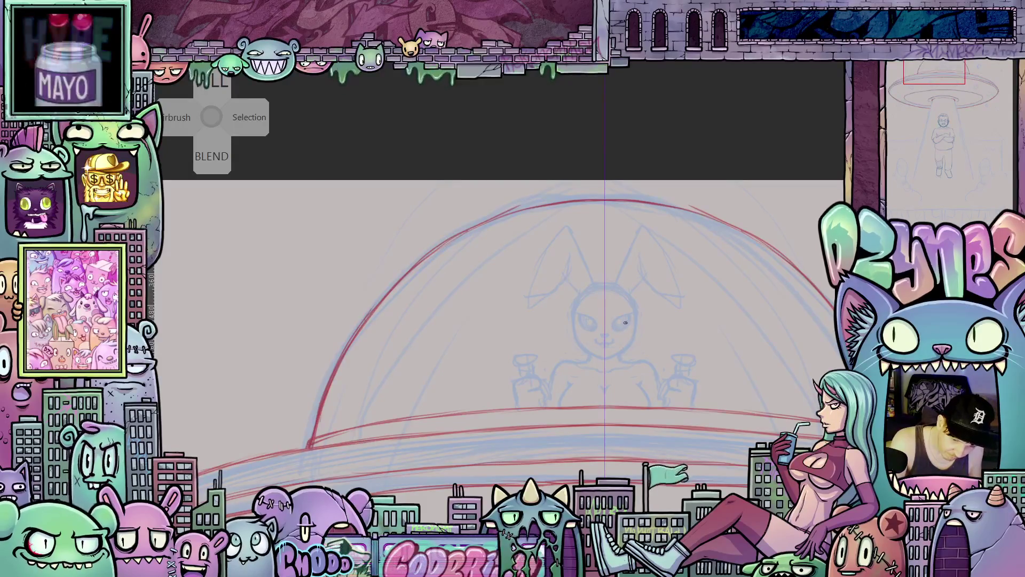
pyautogui.moveTo(663, 308); pyautogui.dragTo(680, 462)
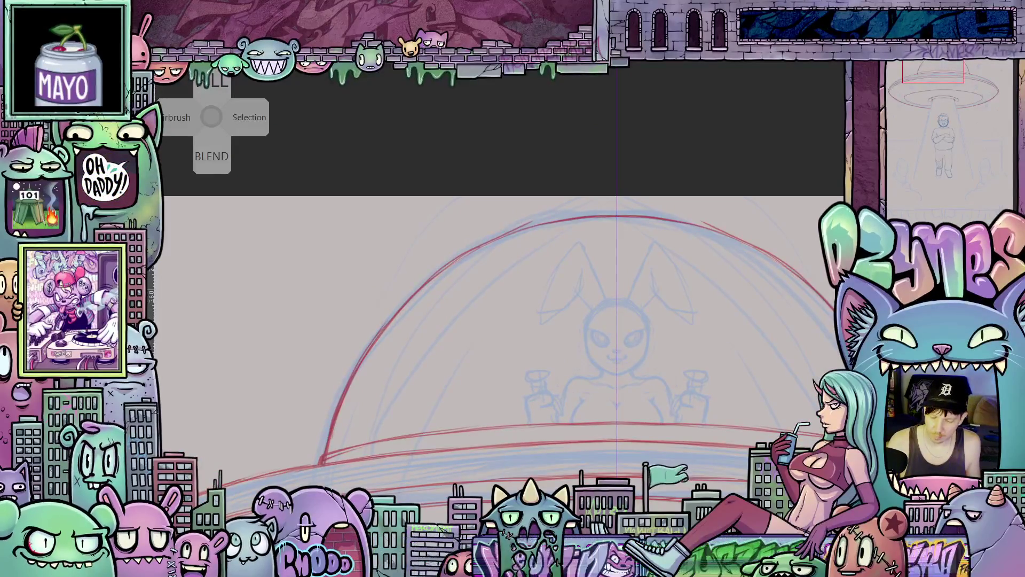
pyautogui.scroll(-3, 694, 339)
pyautogui.scroll(-2, 695, 339)
pyautogui.scroll(-1, 656, 303)
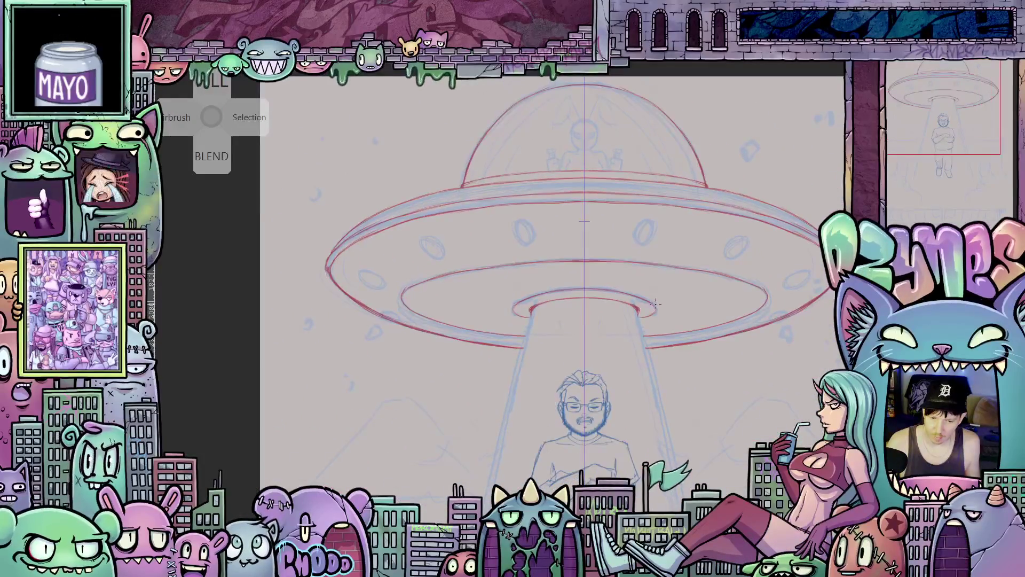
pyautogui.scroll(-2, 655, 303)
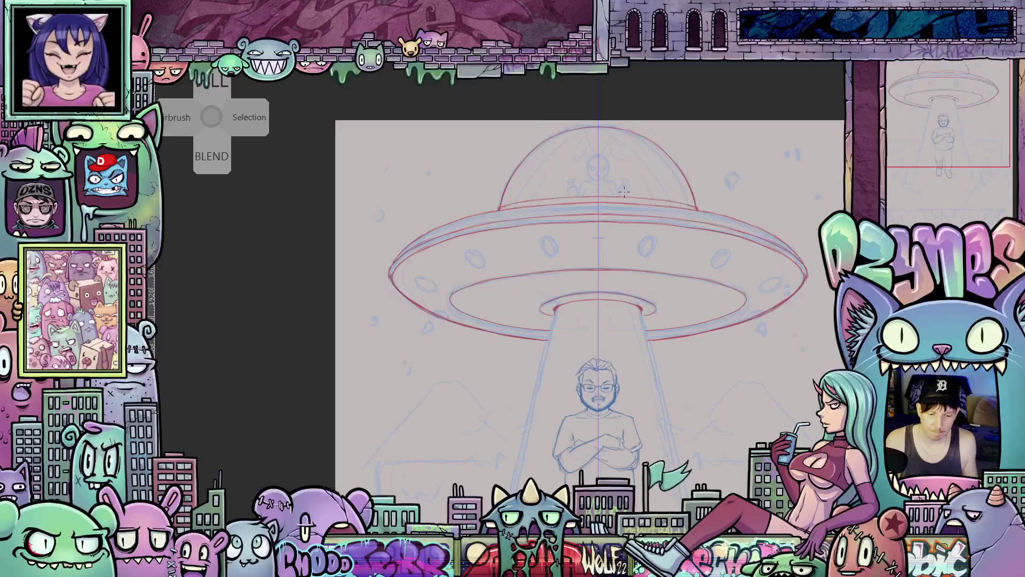
pyautogui.scroll(-1, 661, 332)
pyautogui.moveTo(668, 373)
pyautogui.mouseDown()
pyautogui.moveTo(683, 257)
pyautogui.moveTo(708, 394)
pyautogui.mouseUp()
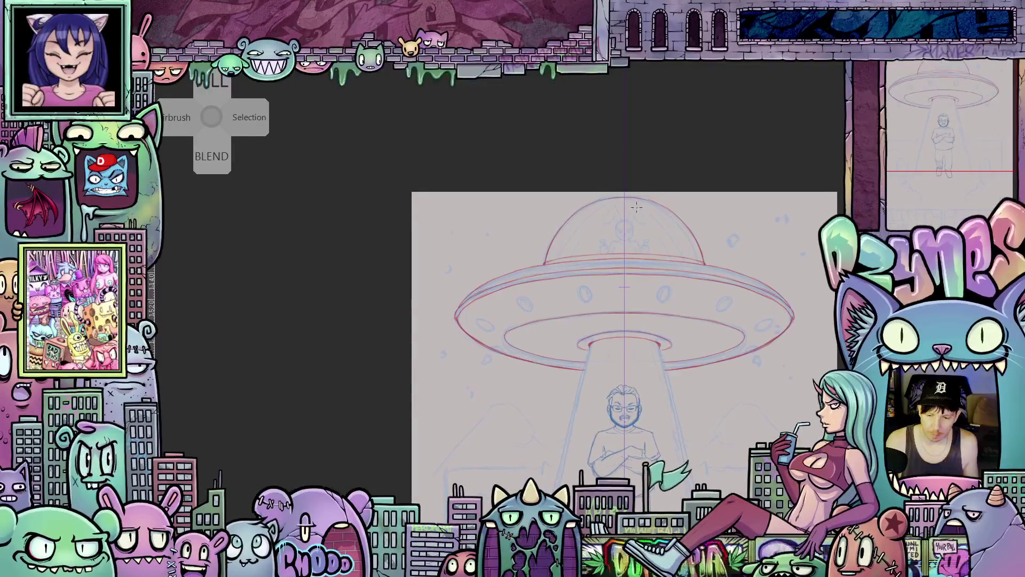
pyautogui.scroll(5, 627, 223)
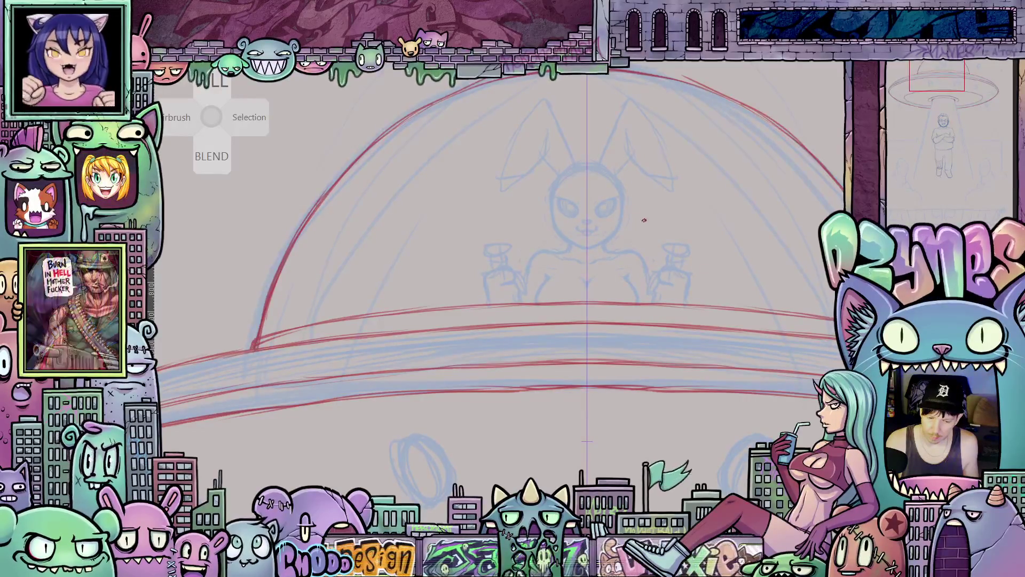
pyautogui.scroll(2, 624, 202)
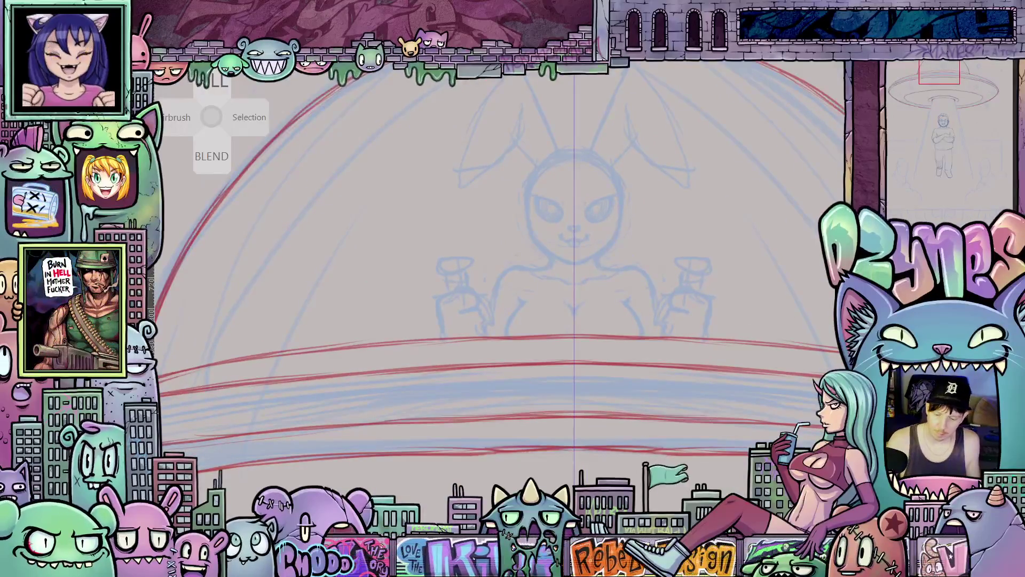
pyautogui.scroll(-2, 566, 287)
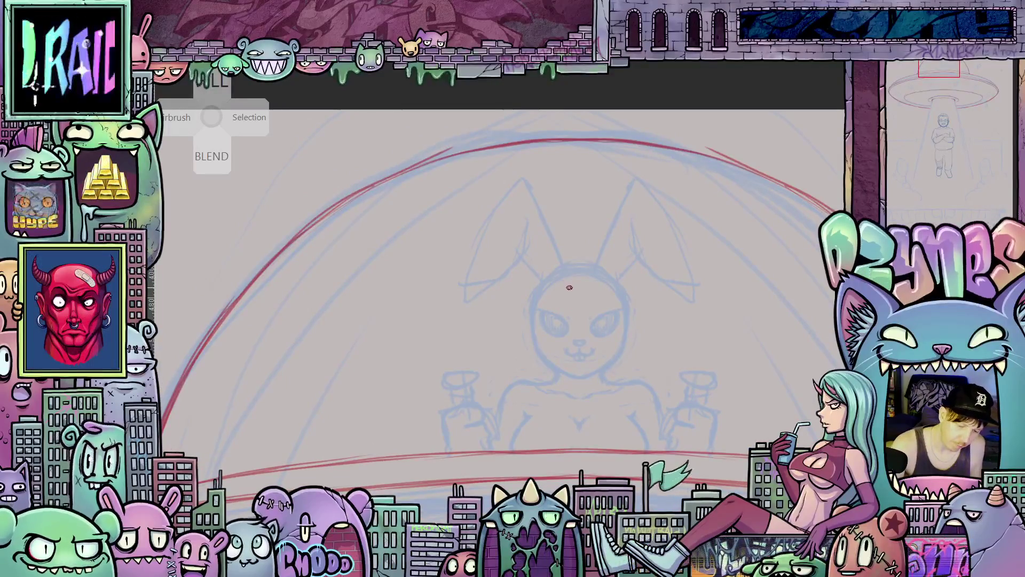
pyautogui.moveTo(565, 279); pyautogui.dragTo(582, 319)
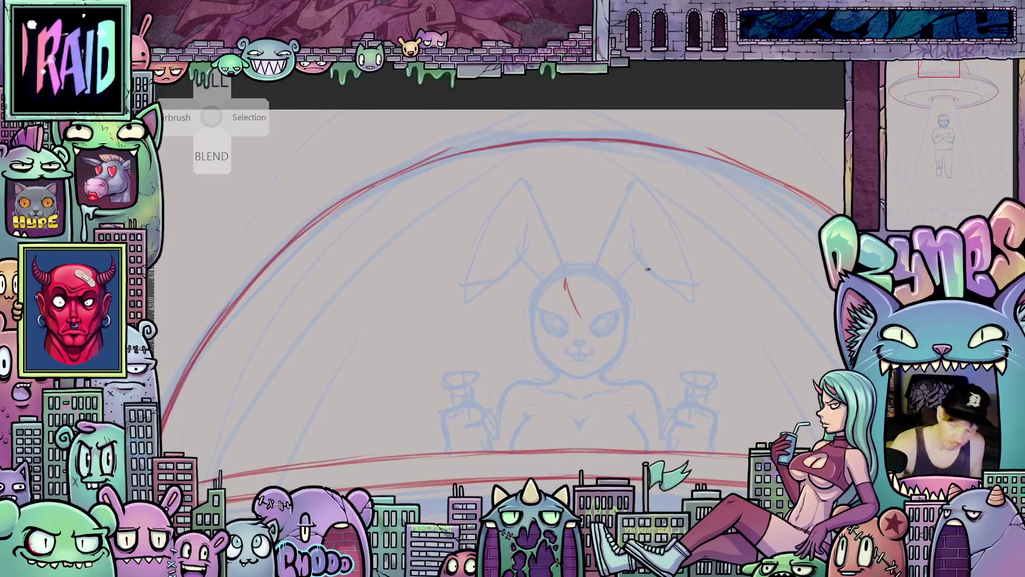
pyautogui.moveTo(584, 320)
pyautogui.mouseDown()
pyautogui.moveTo(582, 297)
pyautogui.moveTo(598, 288)
pyautogui.mouseUp()
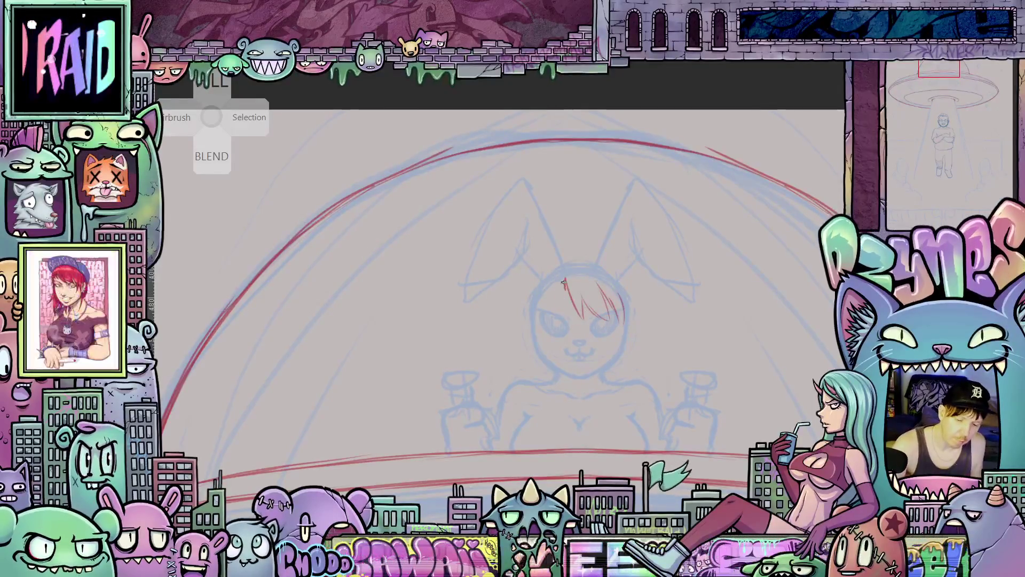
# Add red hair strands on the left and right sides of the head
pyautogui.moveTo(540, 317); pyautogui.dragTo(553, 284)
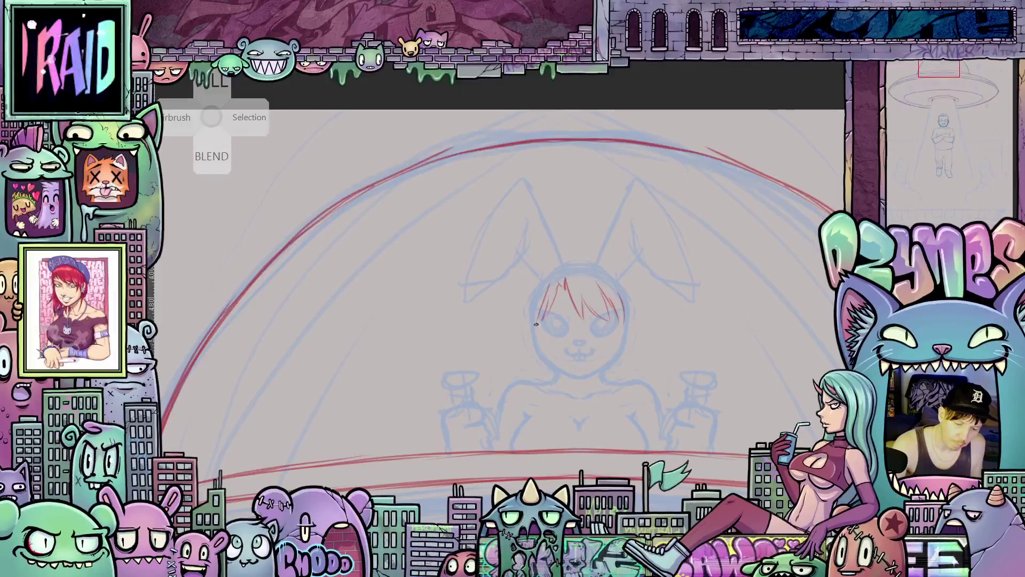
pyautogui.moveTo(534, 337); pyautogui.dragTo(527, 301)
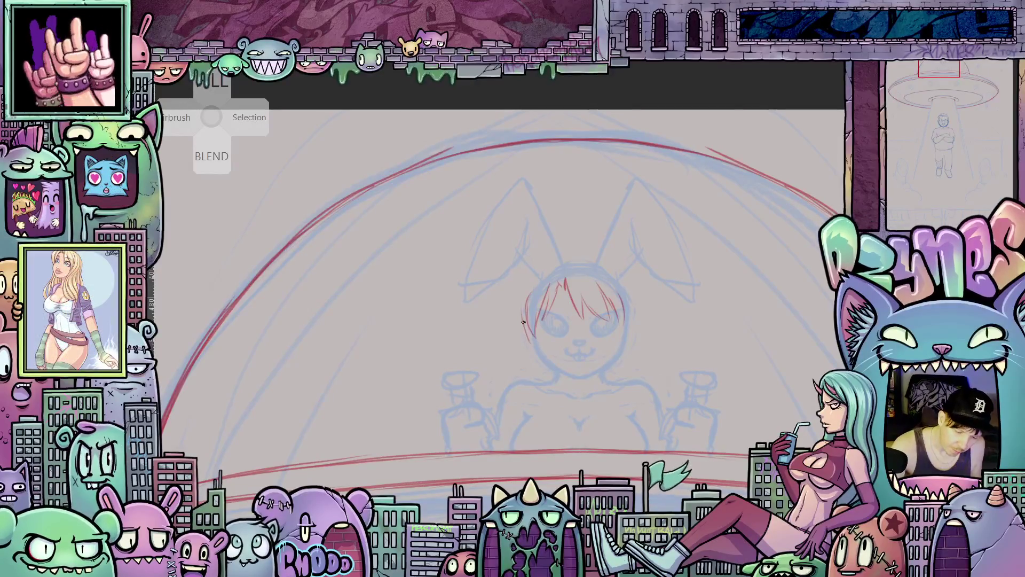
pyautogui.moveTo(625, 316)
pyautogui.mouseDown()
pyautogui.moveTo(628, 342)
pyautogui.moveTo(635, 310)
pyautogui.moveTo(624, 287)
pyautogui.mouseUp()
pyautogui.moveTo(609, 334)
pyautogui.mouseDown()
pyautogui.moveTo(570, 316)
pyautogui.moveTo(575, 305)
pyautogui.moveTo(621, 316)
pyautogui.moveTo(668, 374)
pyautogui.mouseUp()
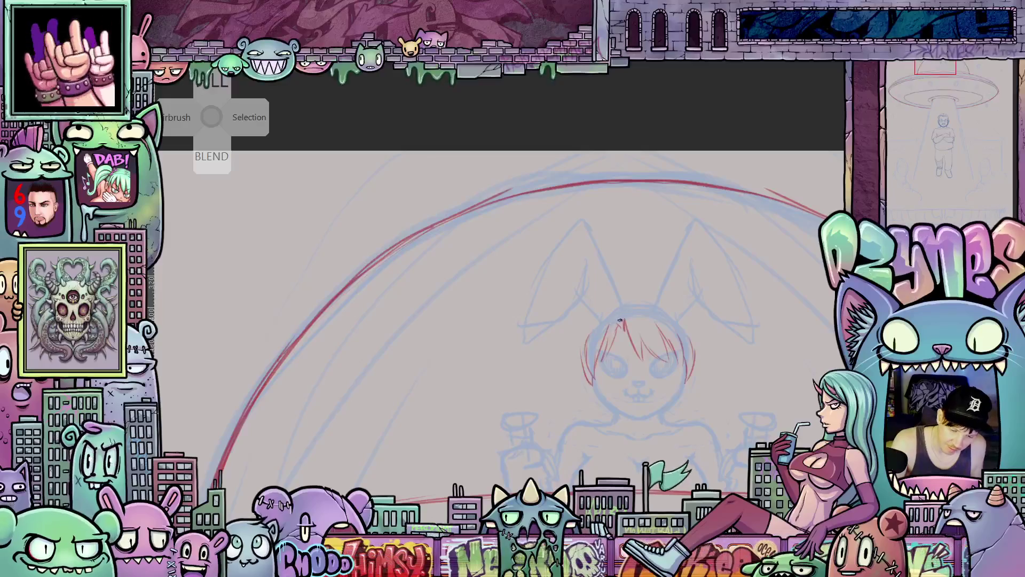
pyautogui.moveTo(685, 360); pyautogui.dragTo(580, 317)
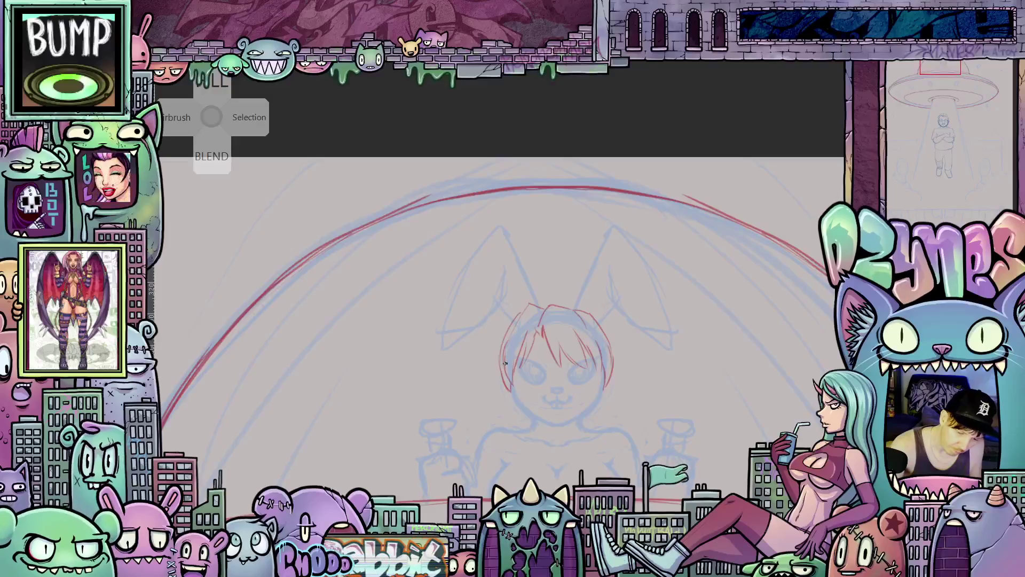
pyautogui.moveTo(624, 414); pyautogui.dragTo(648, 376)
# Draw the alien's mouth as a short red dash and line
pyautogui.moveTo(595, 338); pyautogui.dragTo(600, 352)
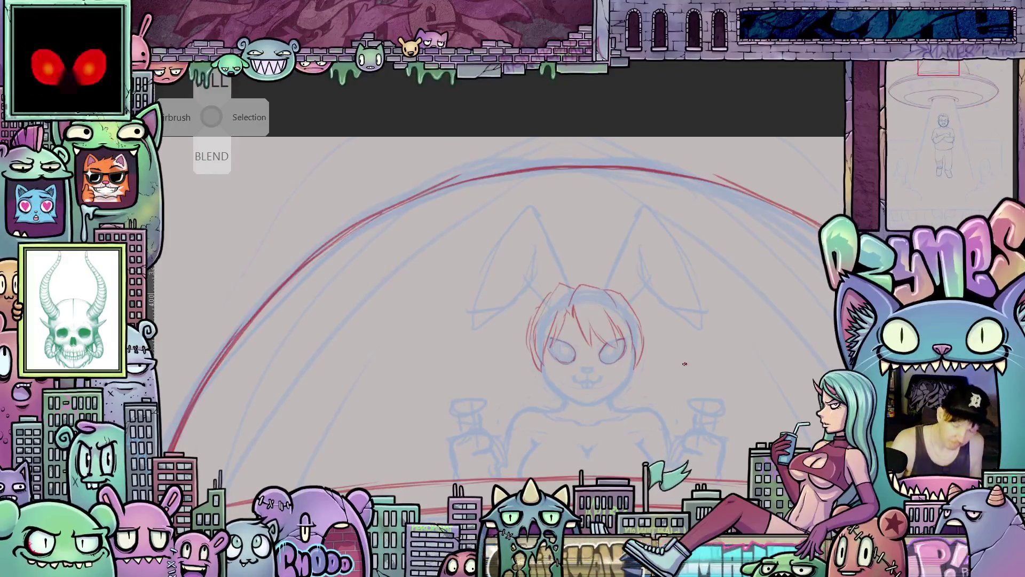
pyautogui.scroll(3, 632, 374)
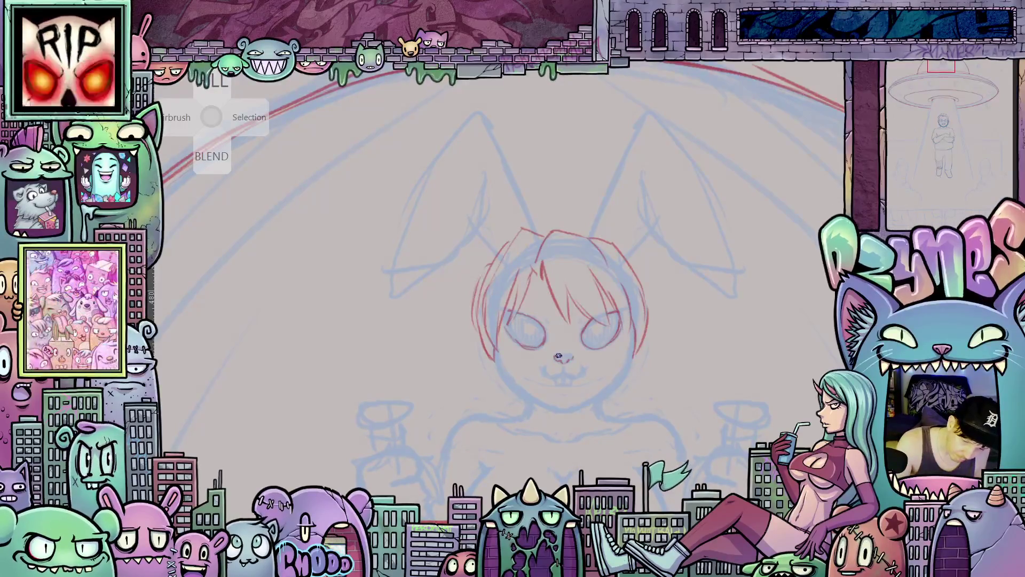
pyautogui.moveTo(540, 367); pyautogui.dragTo(545, 367)
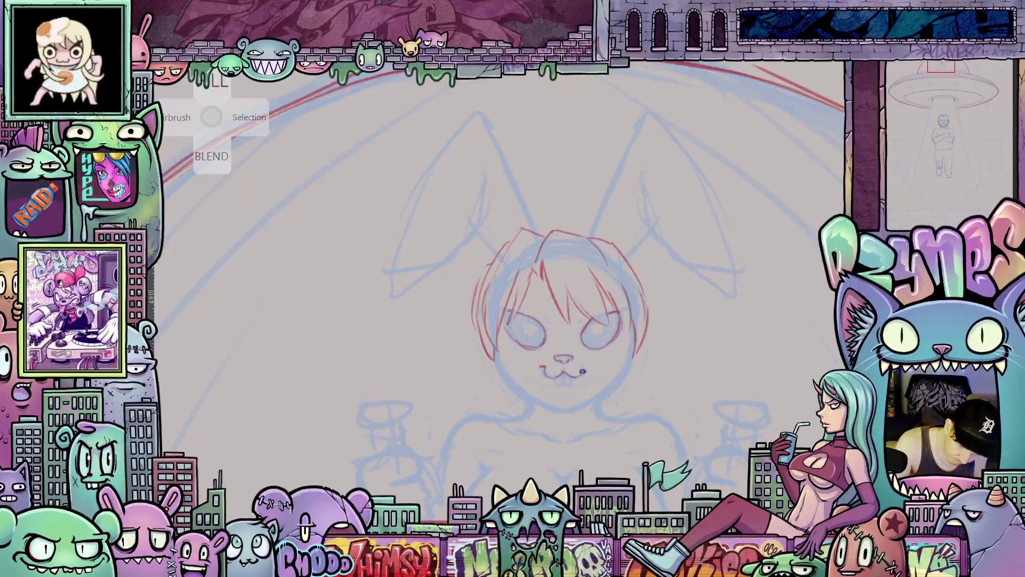
pyautogui.moveTo(583, 365); pyautogui.dragTo(556, 378)
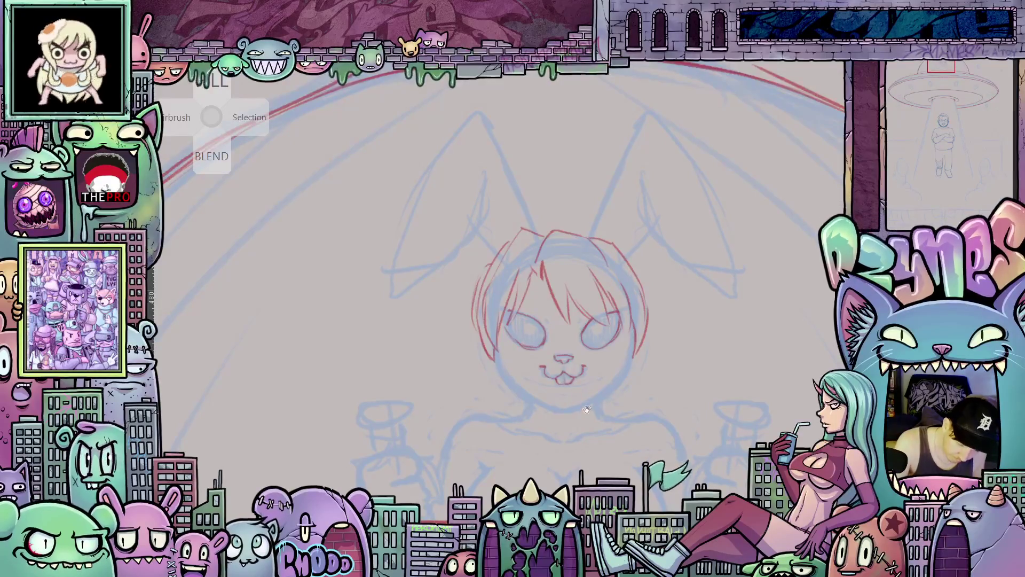
# Lasso around the alien's eyes and mouth, including under the right eye
pyautogui.scroll(2, 587, 407)
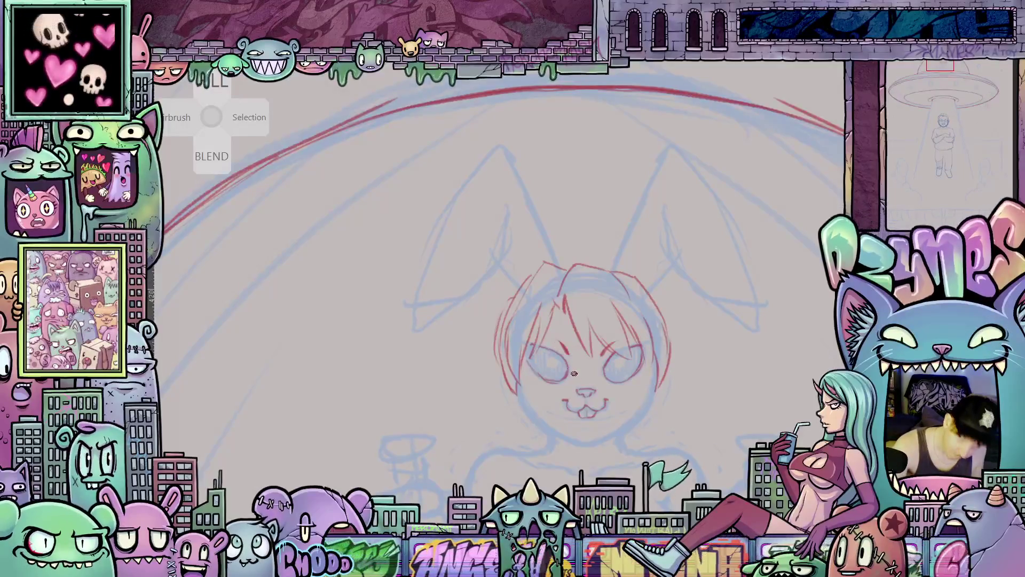
pyautogui.moveTo(574, 373)
pyautogui.mouseDown()
pyautogui.moveTo(674, 376)
pyautogui.moveTo(662, 387)
pyautogui.mouseUp()
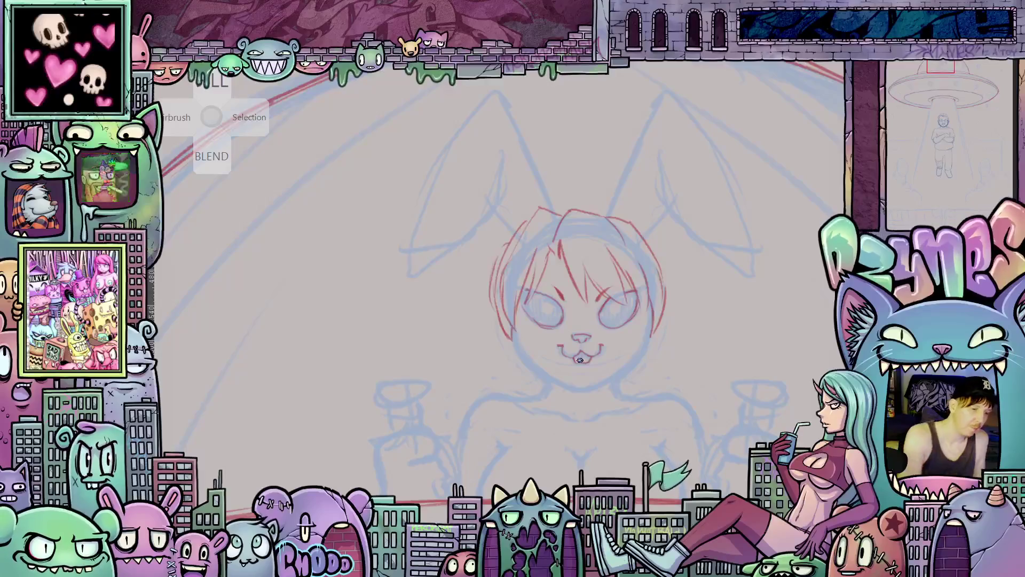
pyautogui.moveTo(553, 351)
pyautogui.mouseDown()
pyautogui.moveTo(519, 304)
pyautogui.moveTo(584, 308)
pyautogui.mouseUp()
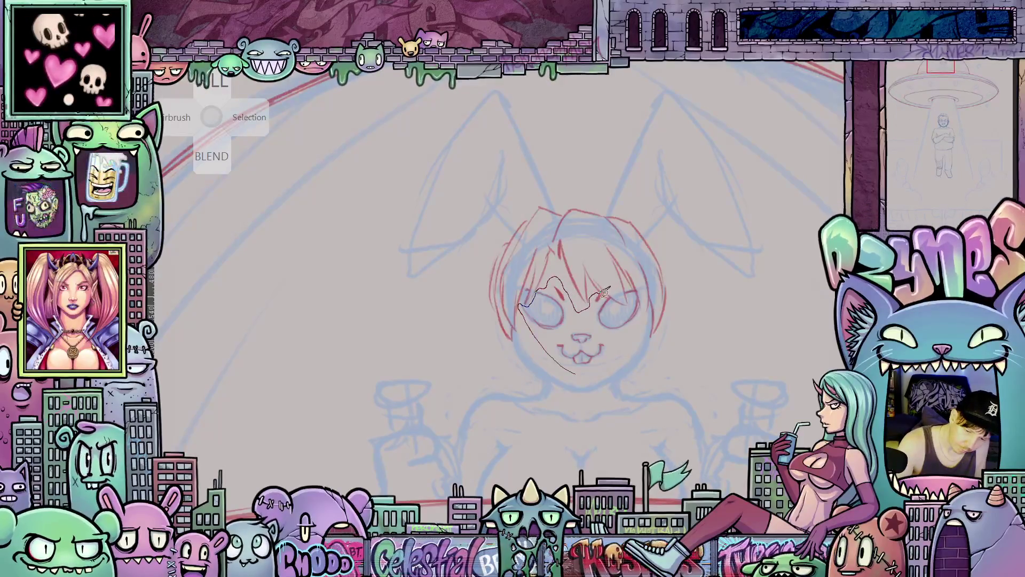
pyautogui.moveTo(616, 307)
pyautogui.mouseDown()
pyautogui.moveTo(631, 301)
pyautogui.moveTo(638, 319)
pyautogui.moveTo(577, 373)
pyautogui.mouseUp()
# Transform the selected eyes and mouth two nudges lower and commit it
pyautogui.hotkey('ctrl', 't')
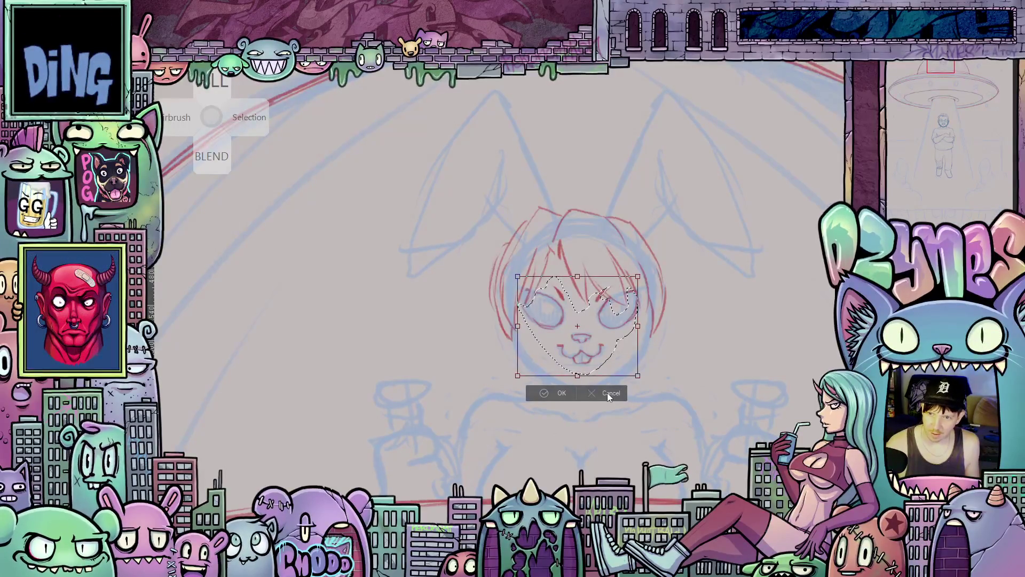
pyautogui.press('Down')
pyautogui.press('Down')
pyautogui.press('Down')
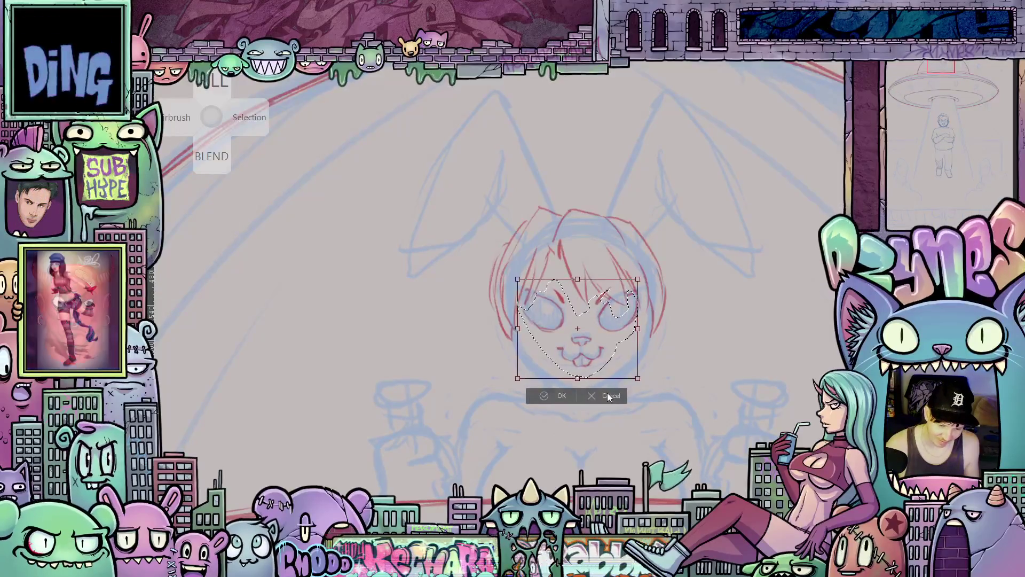
pyautogui.press('Down')
pyautogui.press('Down')
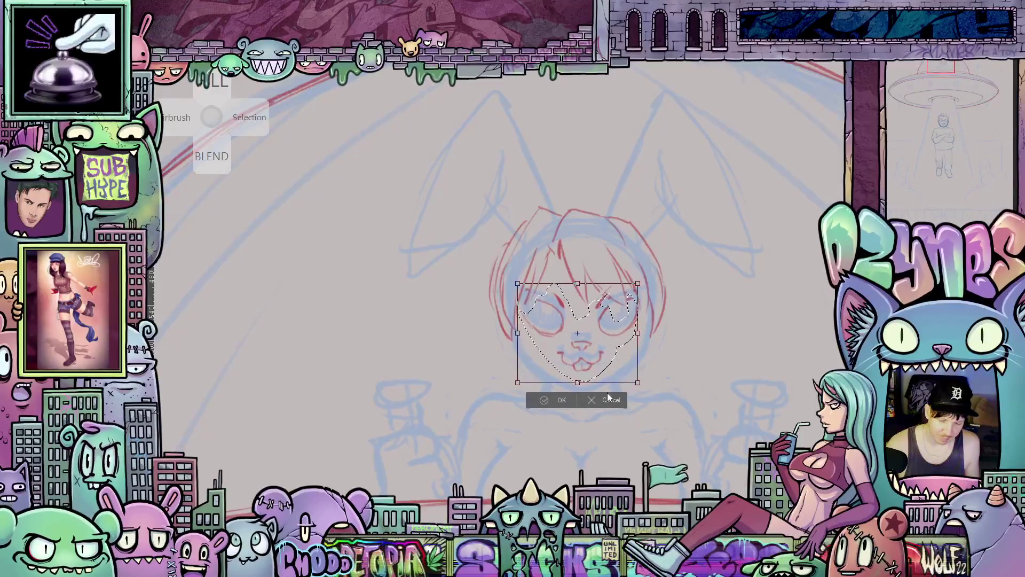
pyautogui.click(561, 400)
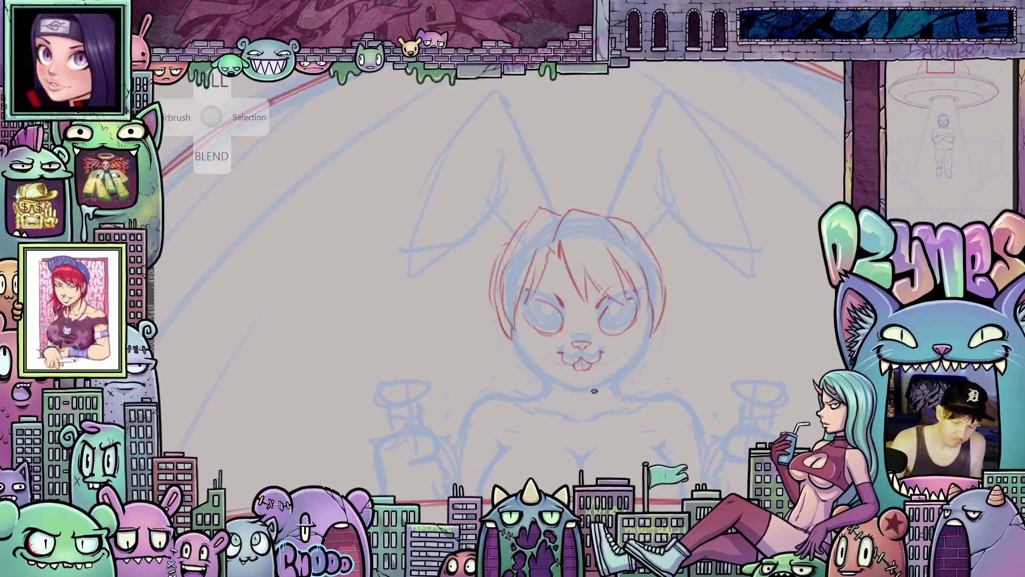
# Ink the alien's chin, the right neck line and a short collar line in red
pyautogui.moveTo(579, 392); pyautogui.dragTo(638, 357)
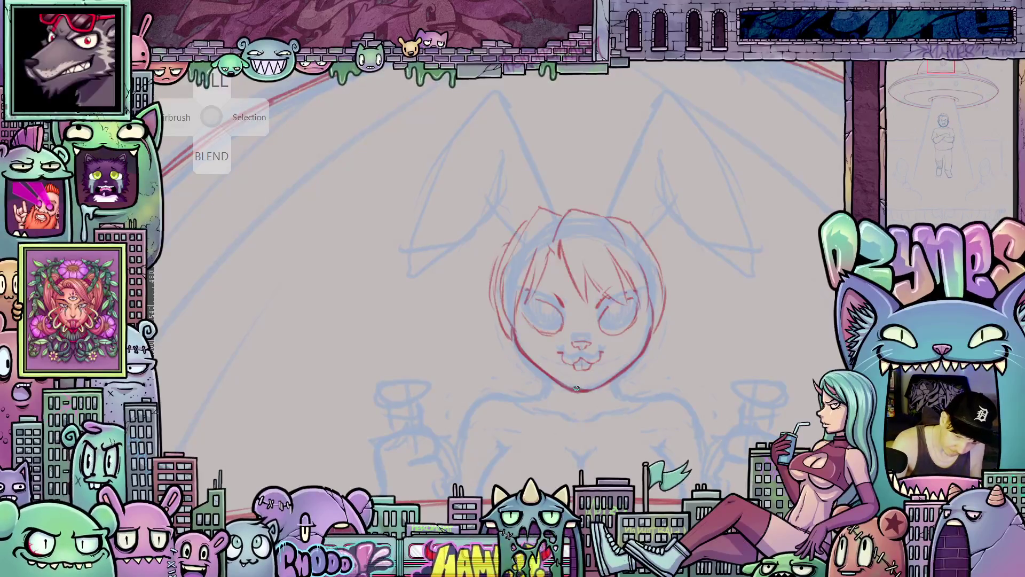
pyautogui.moveTo(580, 388); pyautogui.dragTo(597, 367)
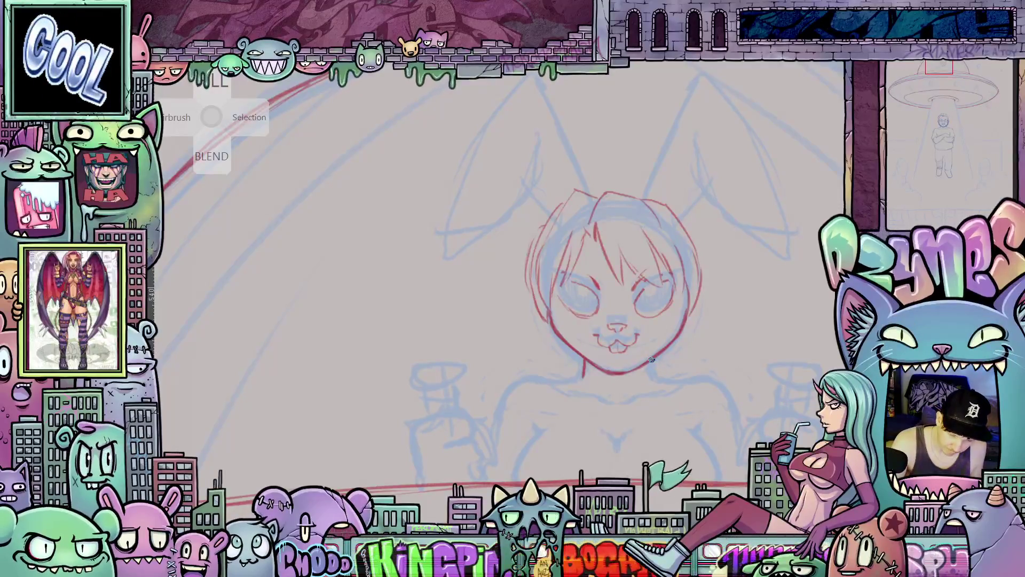
pyautogui.moveTo(653, 372)
pyautogui.mouseDown()
pyautogui.moveTo(644, 388)
pyautogui.moveTo(634, 368)
pyautogui.mouseUp()
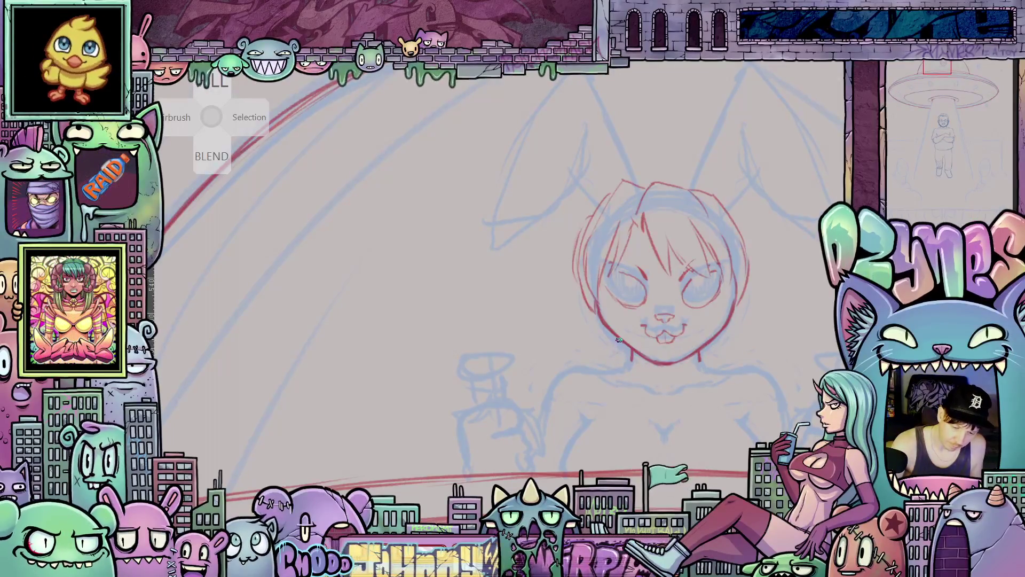
pyautogui.moveTo(619, 339); pyautogui.dragTo(585, 341)
# Ink the right jacket collar, left lapel lines and right torso edge in red
pyautogui.moveTo(712, 346)
pyautogui.mouseDown()
pyautogui.moveTo(753, 338)
pyautogui.moveTo(737, 367)
pyautogui.mouseUp()
pyautogui.moveTo(620, 350)
pyautogui.mouseDown()
pyautogui.moveTo(601, 353)
pyautogui.moveTo(612, 383)
pyautogui.moveTo(595, 411)
pyautogui.mouseUp()
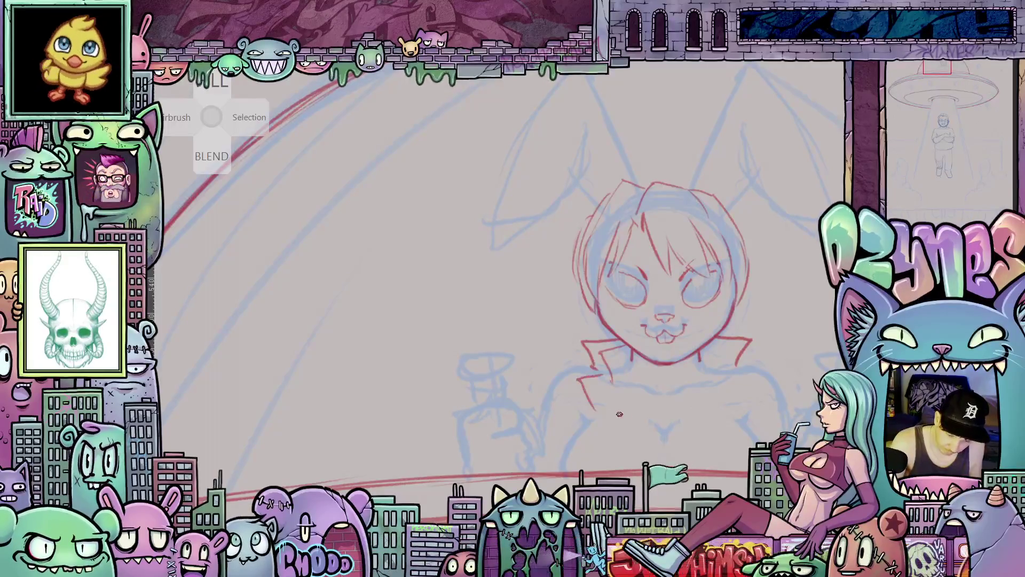
pyautogui.moveTo(609, 376)
pyautogui.mouseDown()
pyautogui.moveTo(629, 442)
pyautogui.moveTo(713, 430)
pyautogui.mouseUp()
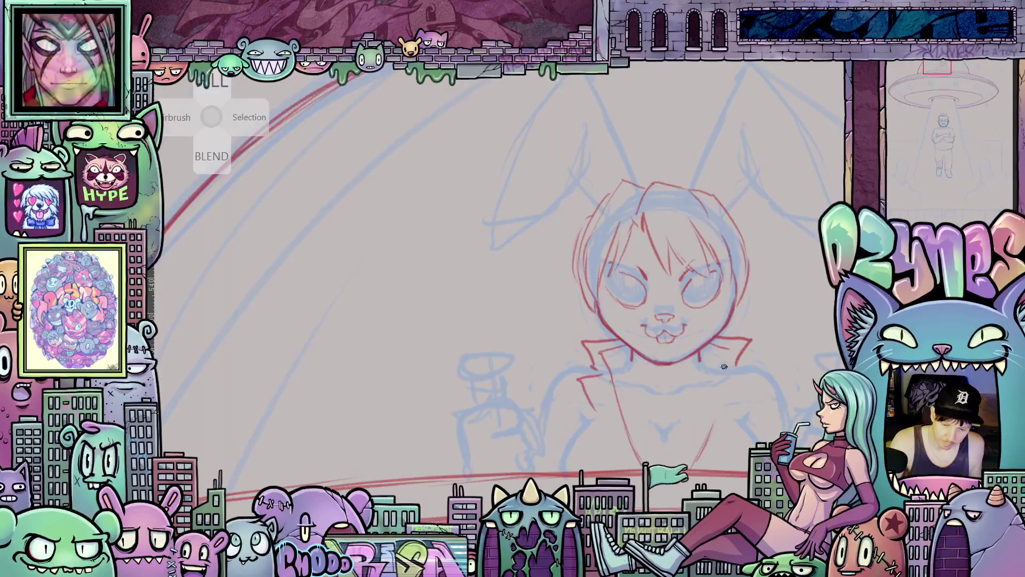
pyautogui.moveTo(722, 352); pyautogui.dragTo(715, 409)
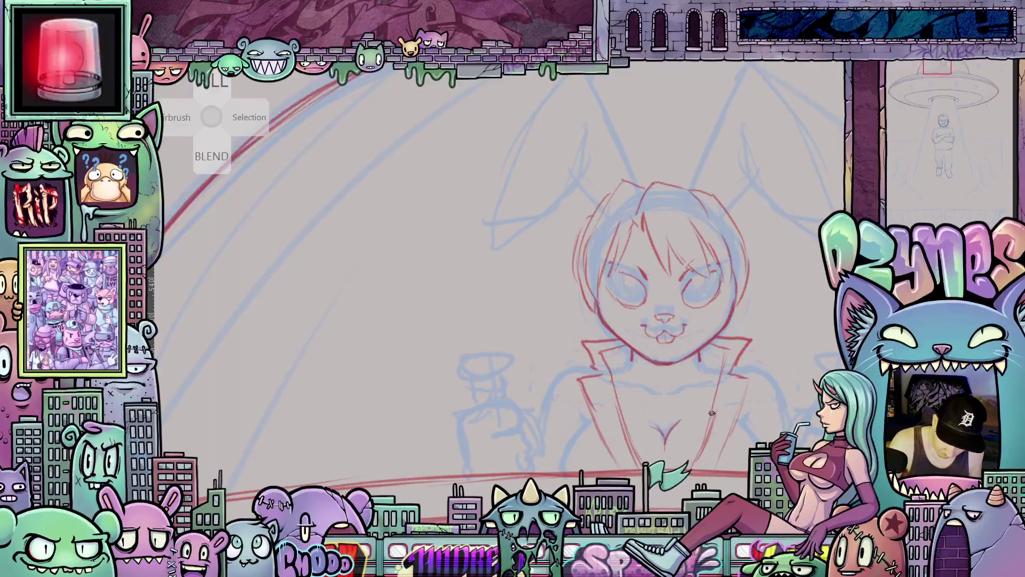
# Extend both spiky collar tips and draw the left side of the jacket
pyautogui.moveTo(723, 450); pyautogui.dragTo(670, 447)
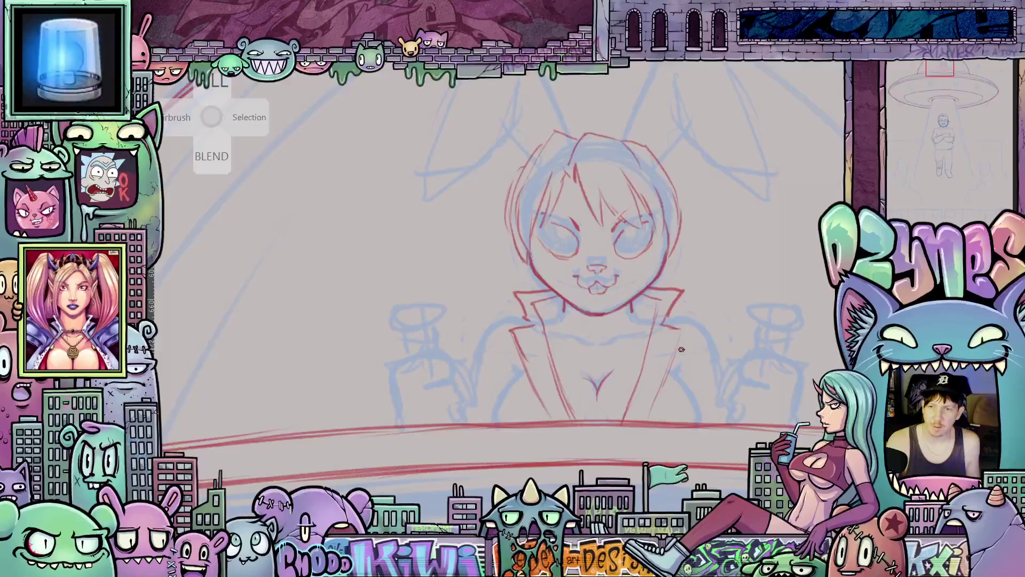
pyautogui.moveTo(670, 393); pyautogui.dragTo(724, 410)
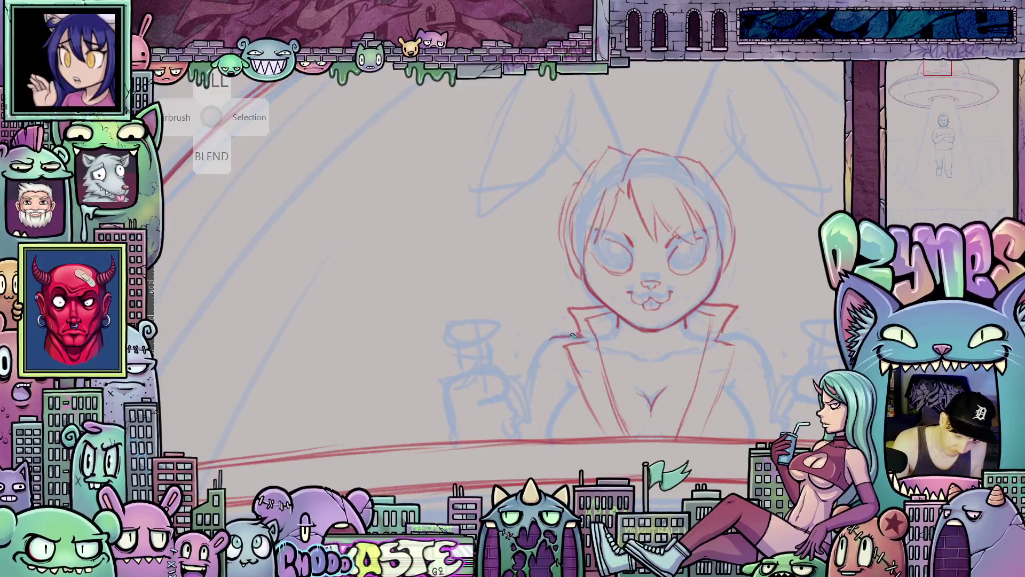
pyautogui.moveTo(547, 339); pyautogui.dragTo(536, 348)
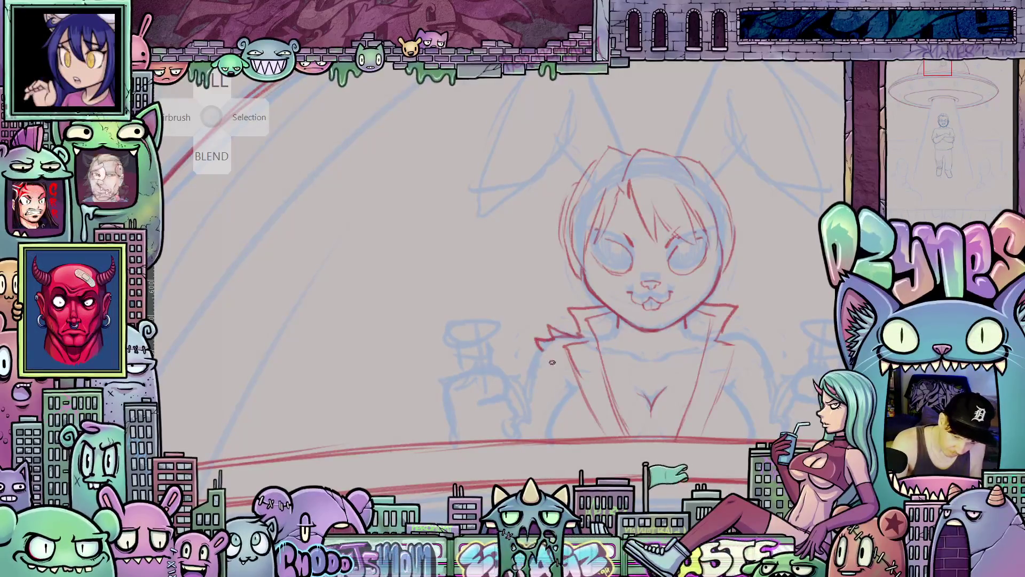
pyautogui.moveTo(720, 336); pyautogui.dragTo(755, 323)
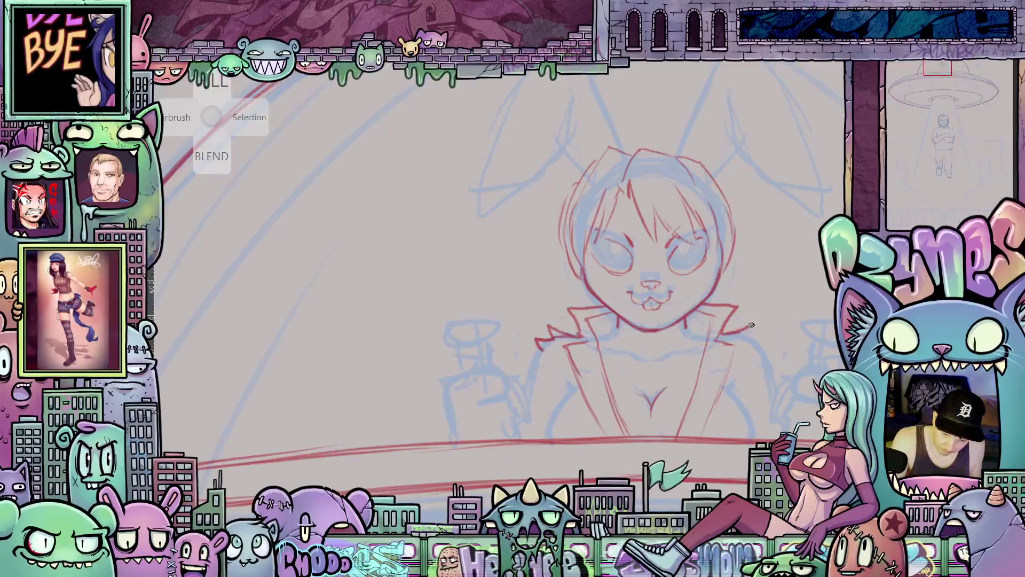
pyautogui.moveTo(750, 381); pyautogui.dragTo(557, 356)
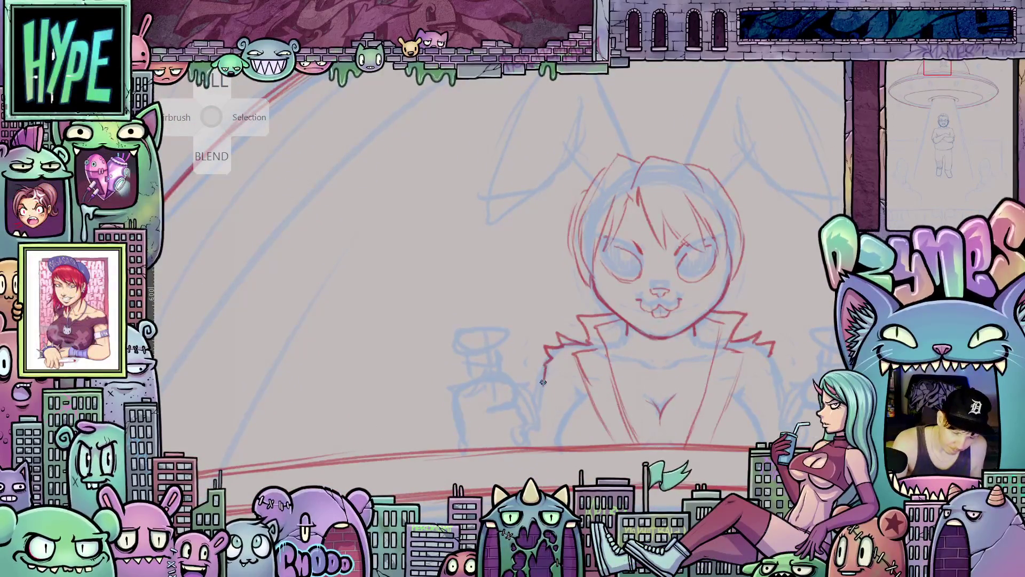
pyautogui.moveTo(543, 383); pyautogui.dragTo(539, 406)
pyautogui.moveTo(731, 431); pyautogui.dragTo(598, 412)
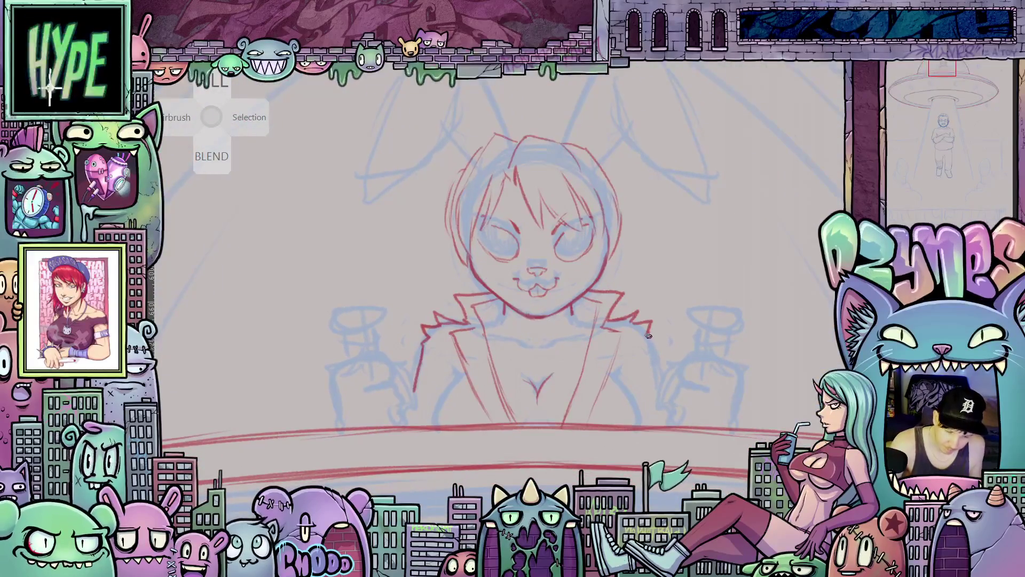
pyautogui.moveTo(657, 370)
pyautogui.mouseDown()
pyautogui.moveTo(673, 376)
pyautogui.moveTo(691, 452)
pyautogui.moveTo(692, 421)
pyautogui.mouseUp()
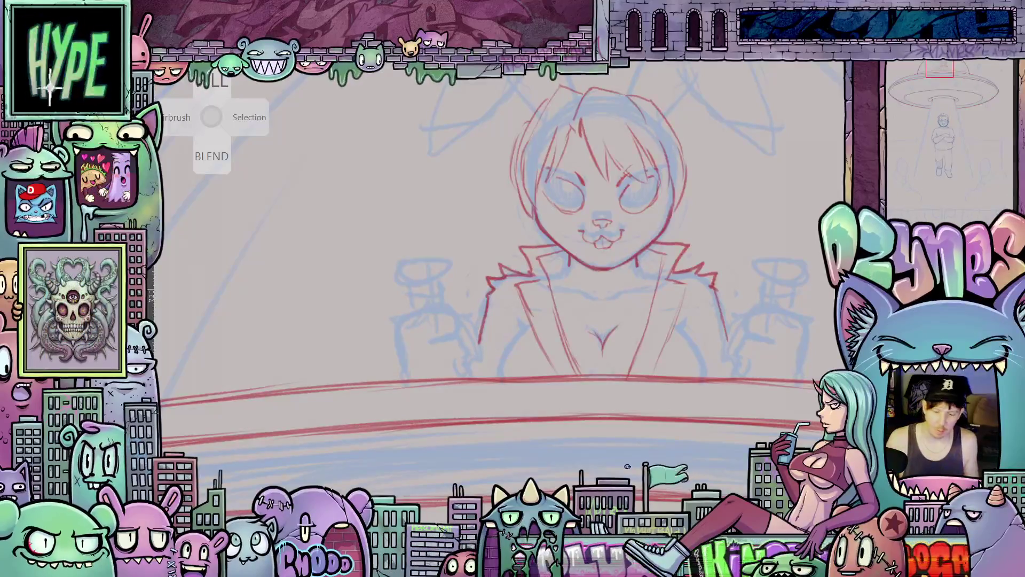
pyautogui.moveTo(627, 466)
pyautogui.mouseDown()
pyautogui.moveTo(707, 487)
pyautogui.moveTo(670, 499)
pyautogui.moveTo(579, 453)
pyautogui.moveTo(592, 413)
pyautogui.mouseUp()
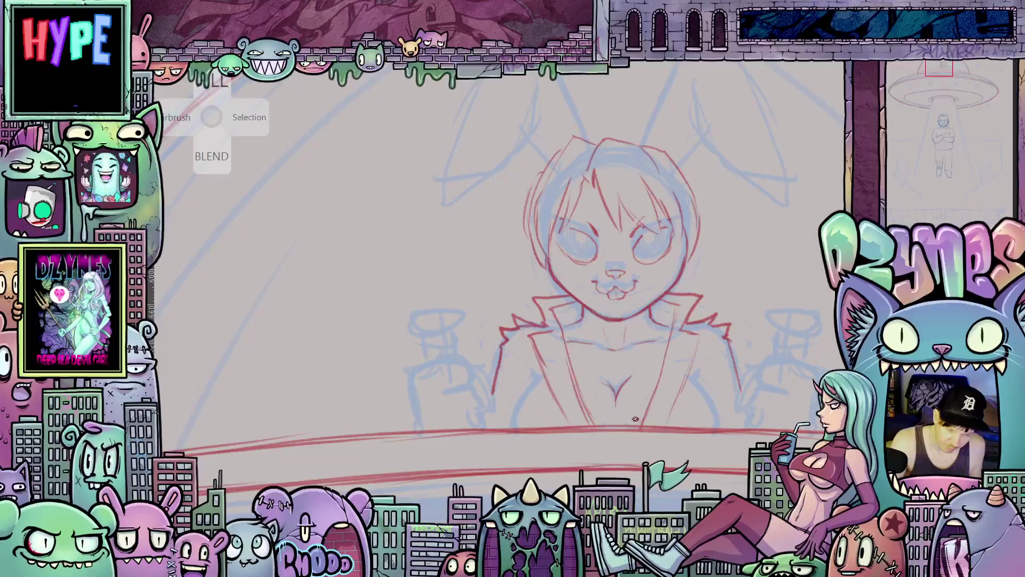
pyautogui.moveTo(661, 385); pyautogui.dragTo(666, 423)
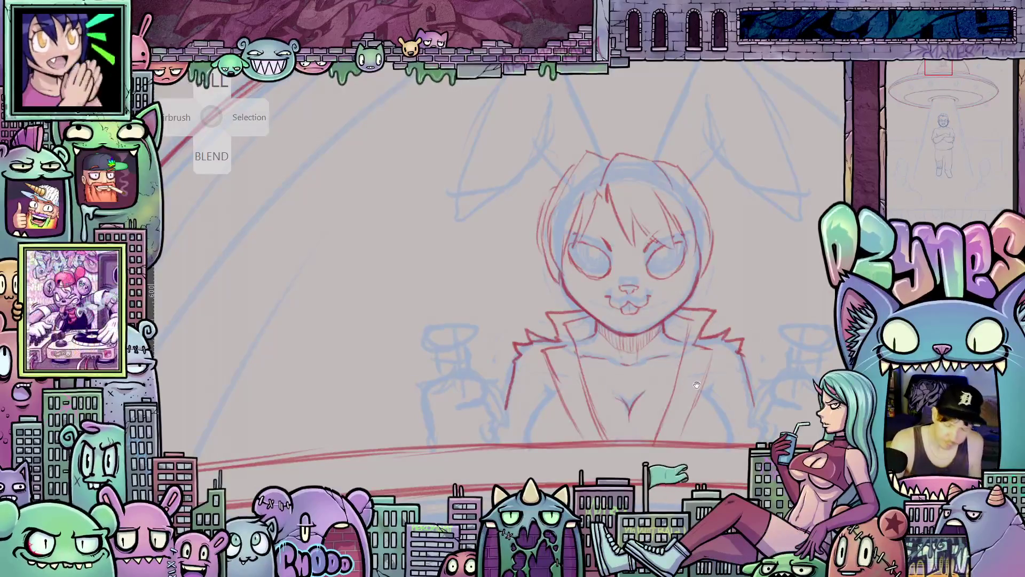
pyautogui.moveTo(582, 270); pyautogui.dragTo(696, 310)
pyautogui.scroll(-3, 675, 329)
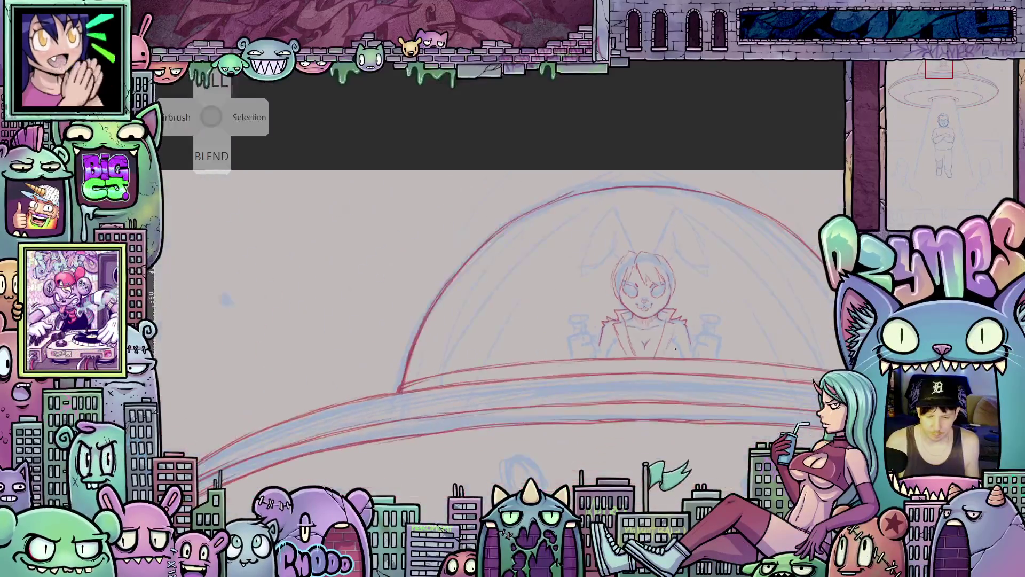
pyautogui.scroll(5, 675, 329)
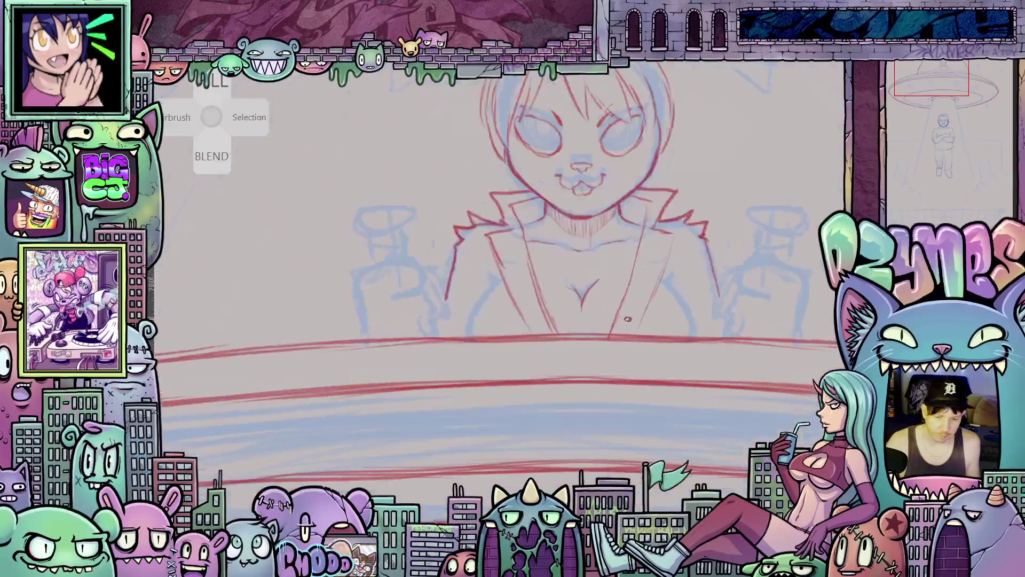
pyautogui.moveTo(535, 416); pyautogui.dragTo(604, 436)
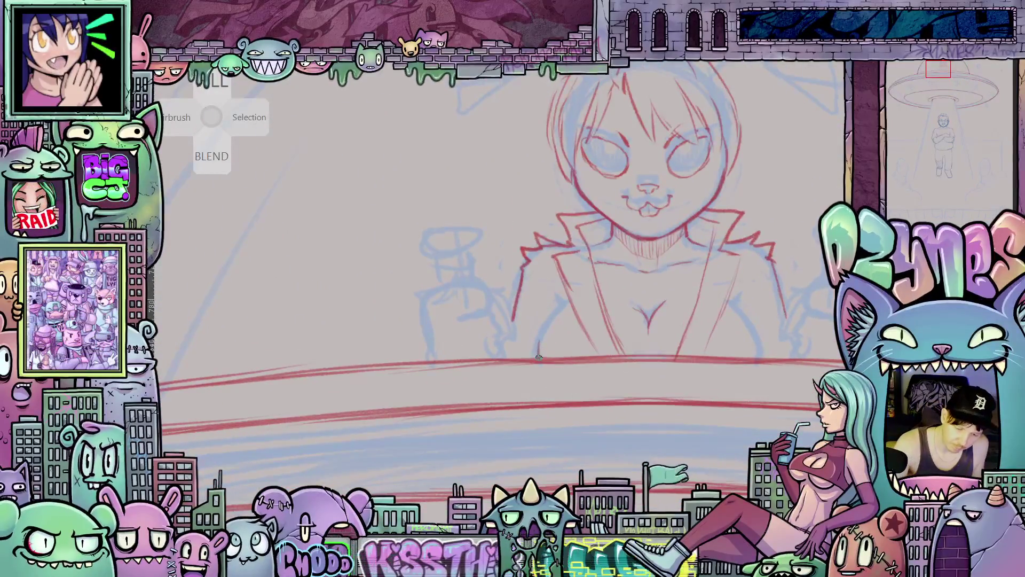
pyautogui.moveTo(567, 311)
pyautogui.mouseDown()
pyautogui.moveTo(674, 394)
pyautogui.moveTo(635, 331)
pyautogui.mouseUp()
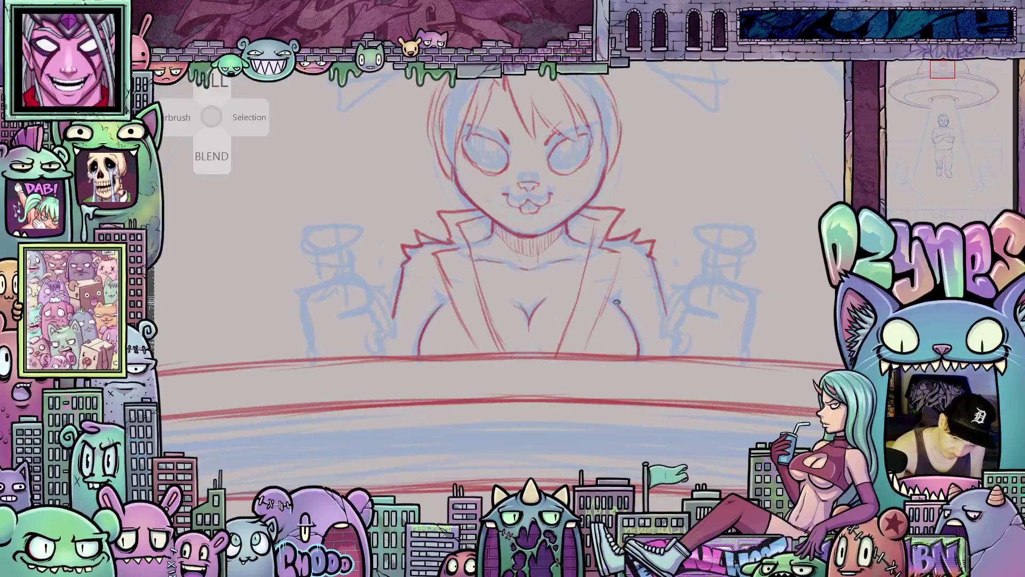
pyautogui.moveTo(453, 294)
pyautogui.mouseDown()
pyautogui.moveTo(704, 379)
pyautogui.moveTo(720, 417)
pyautogui.moveTo(706, 411)
pyautogui.mouseUp()
pyautogui.moveTo(705, 415); pyautogui.dragTo(698, 403)
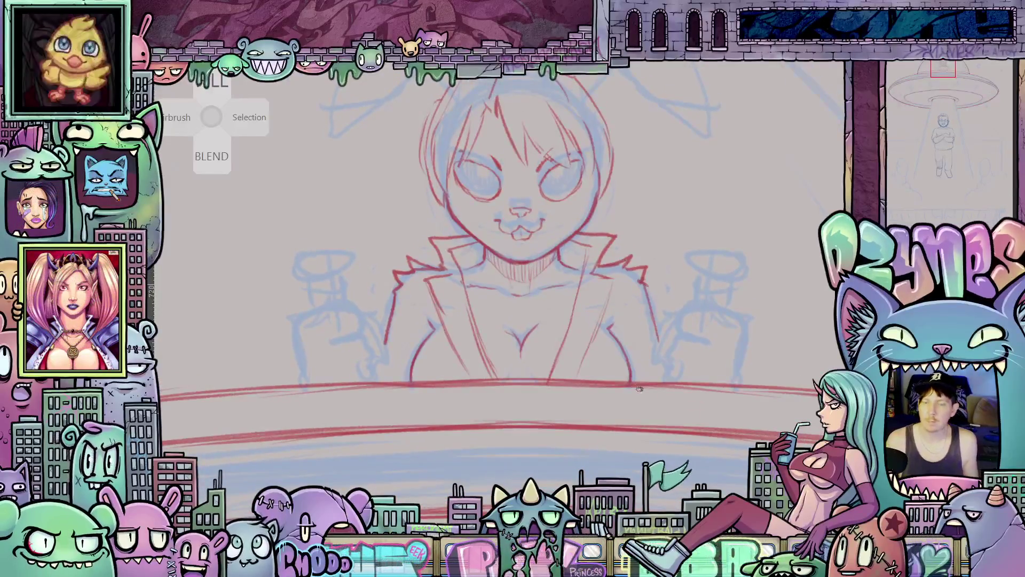
pyautogui.scroll(-3, 626, 355)
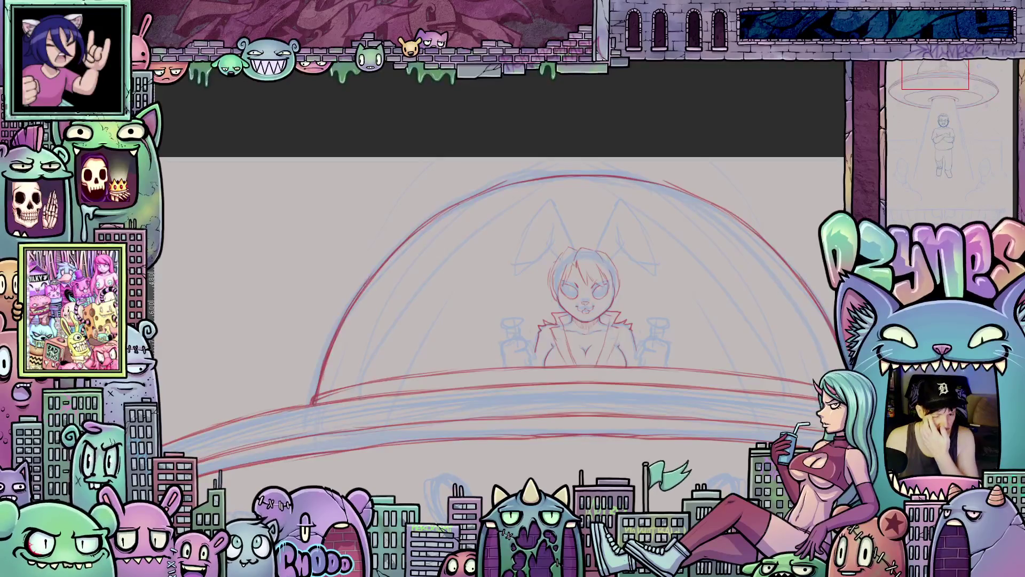
# Outline the inner and outer edges of the right bunny ear in red
pyautogui.scroll(-2, 704, 336)
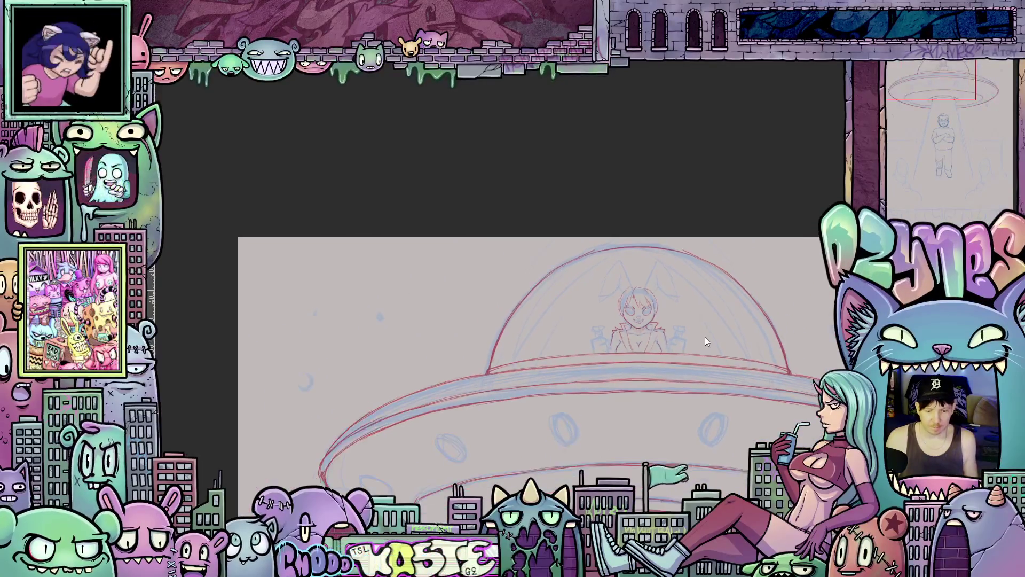
pyautogui.scroll(4, 691, 328)
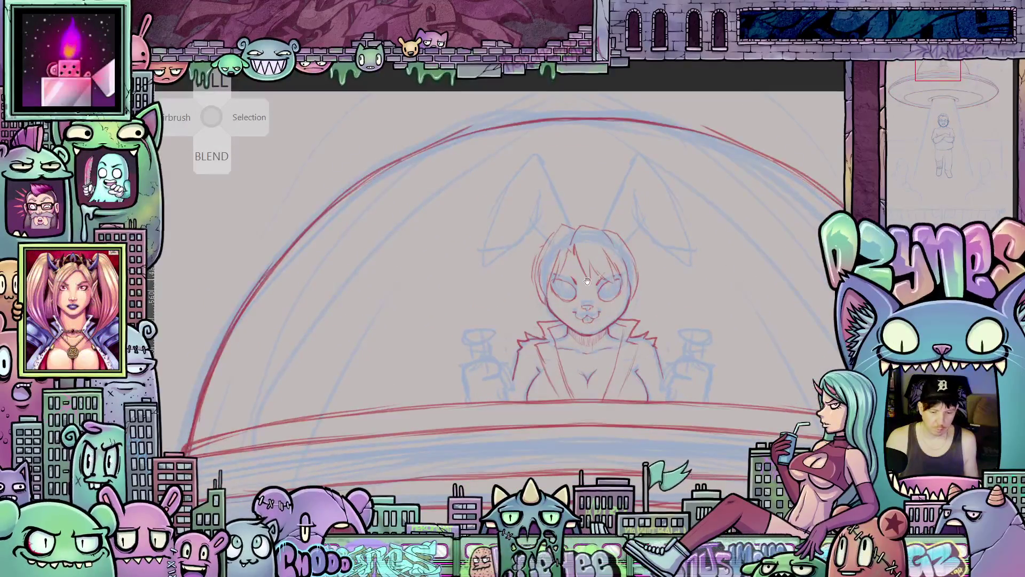
pyautogui.scroll(3, 588, 281)
pyautogui.scroll(2, 665, 346)
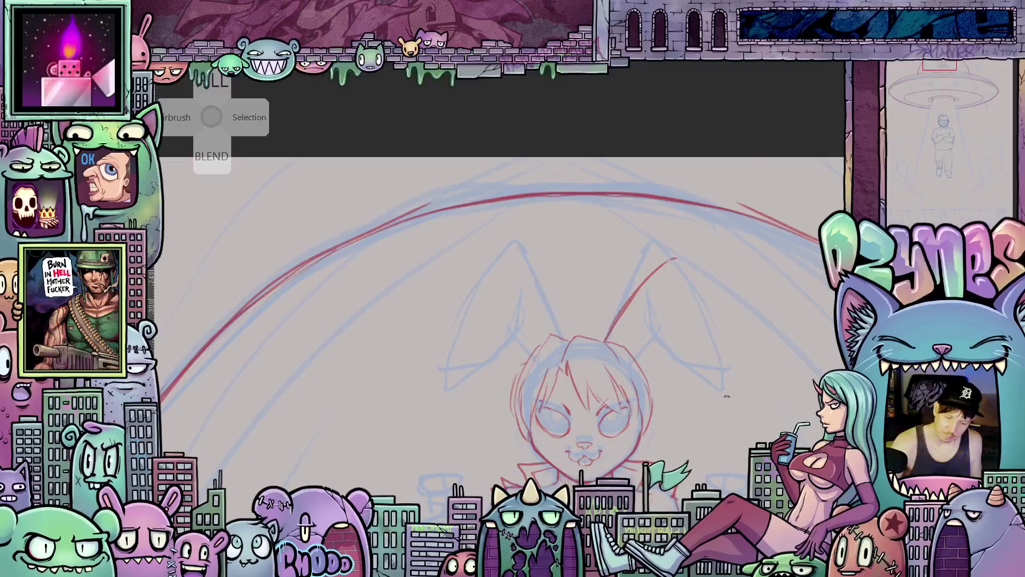
pyautogui.moveTo(656, 289)
pyautogui.mouseDown()
pyautogui.moveTo(675, 341)
pyautogui.moveTo(721, 385)
pyautogui.mouseUp()
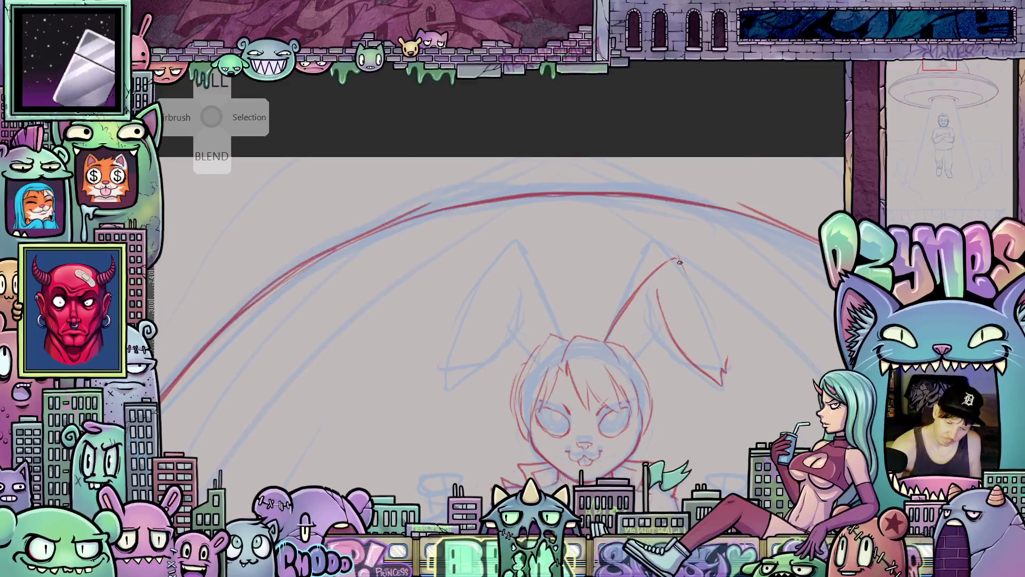
pyautogui.moveTo(681, 264); pyautogui.dragTo(727, 355)
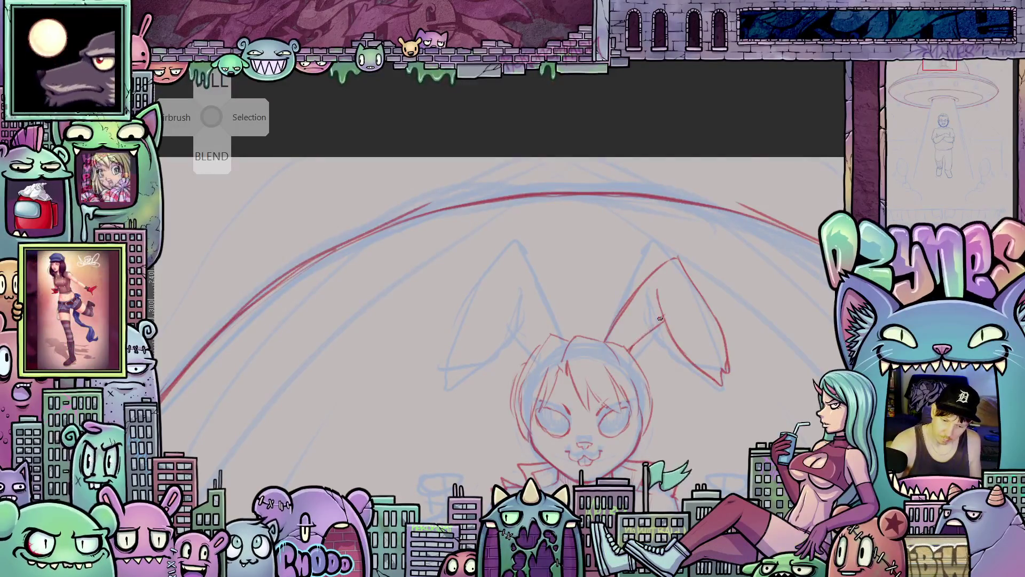
# Outline the left bunny ear in red
pyautogui.moveTo(581, 365); pyautogui.dragTo(660, 352)
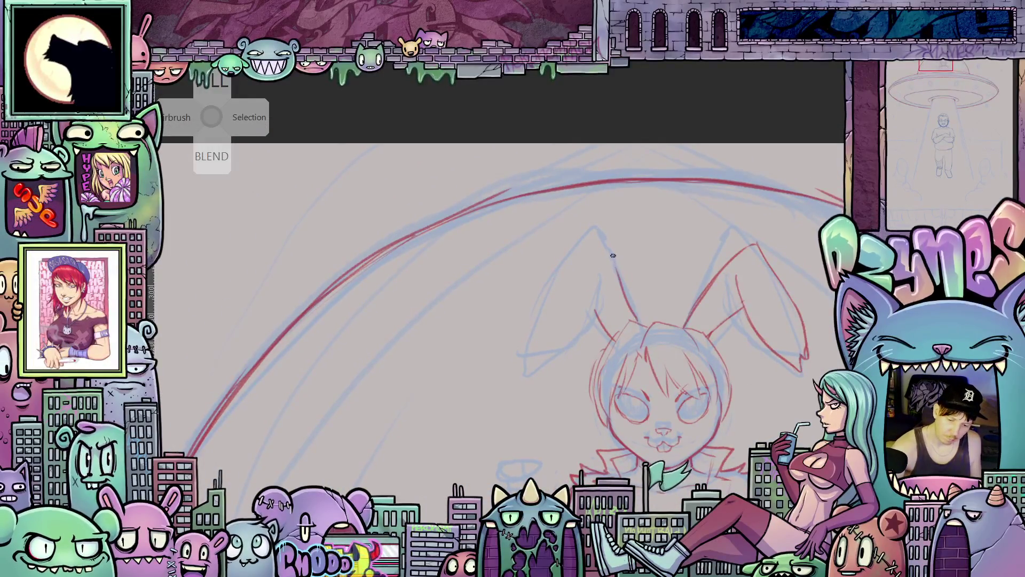
pyautogui.moveTo(635, 319); pyautogui.dragTo(606, 229)
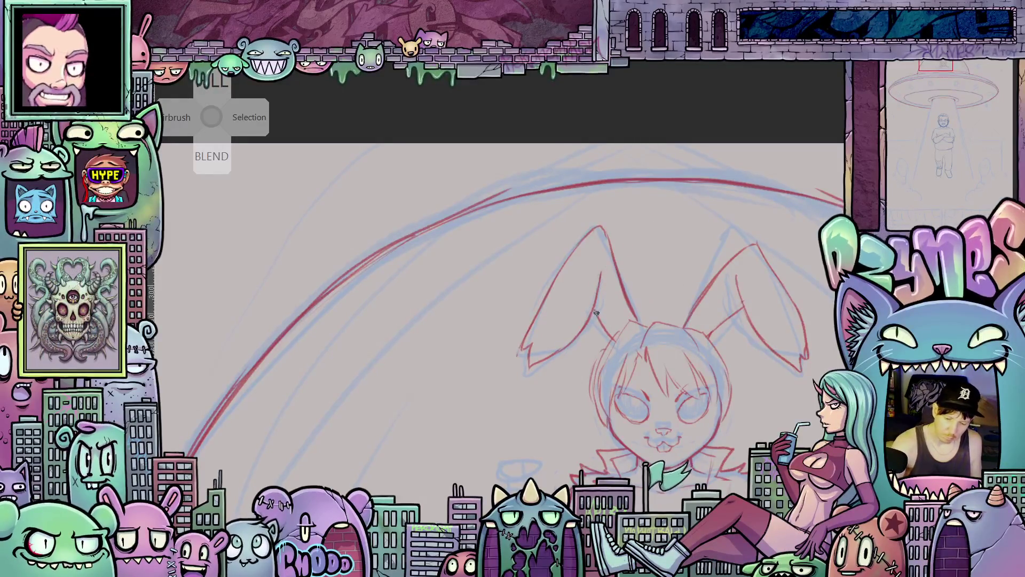
pyautogui.scroll(-5, 622, 320)
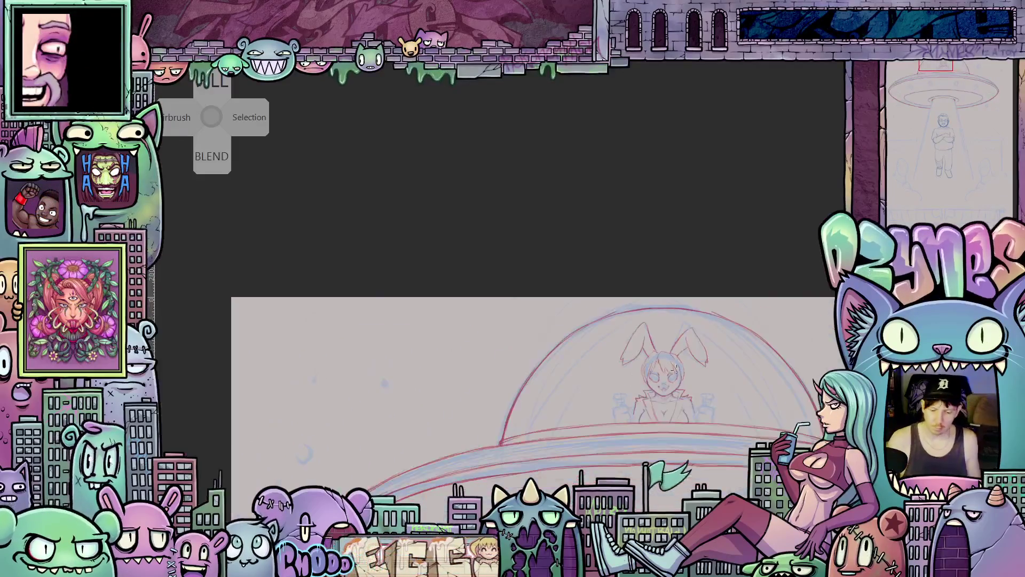
# Ink the alien's right fist gripping its control lever in red
pyautogui.moveTo(630, 300); pyautogui.dragTo(630, 251)
pyautogui.scroll(5, 614, 254)
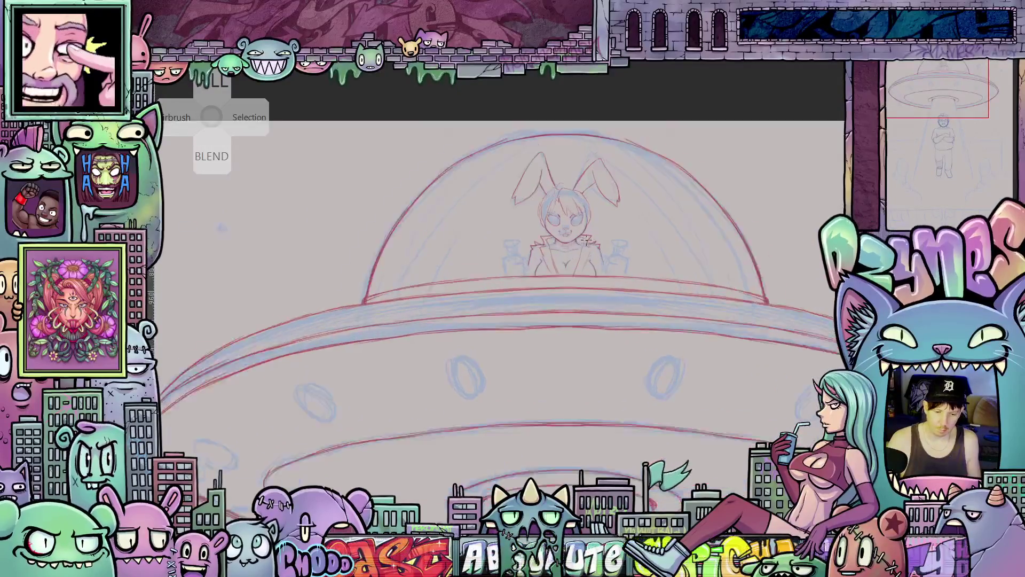
pyautogui.scroll(3, 599, 256)
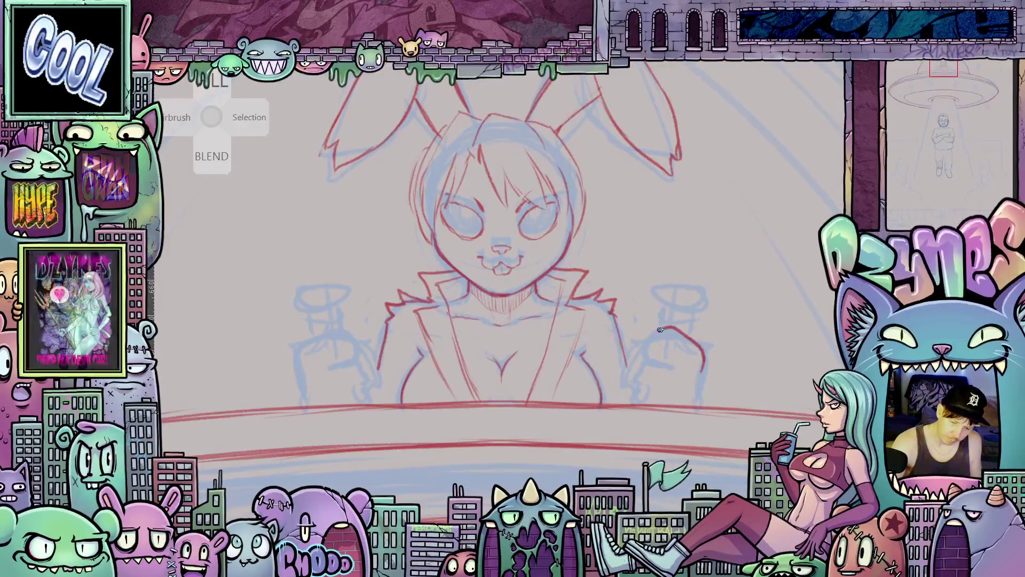
pyautogui.moveTo(677, 330); pyautogui.dragTo(648, 347)
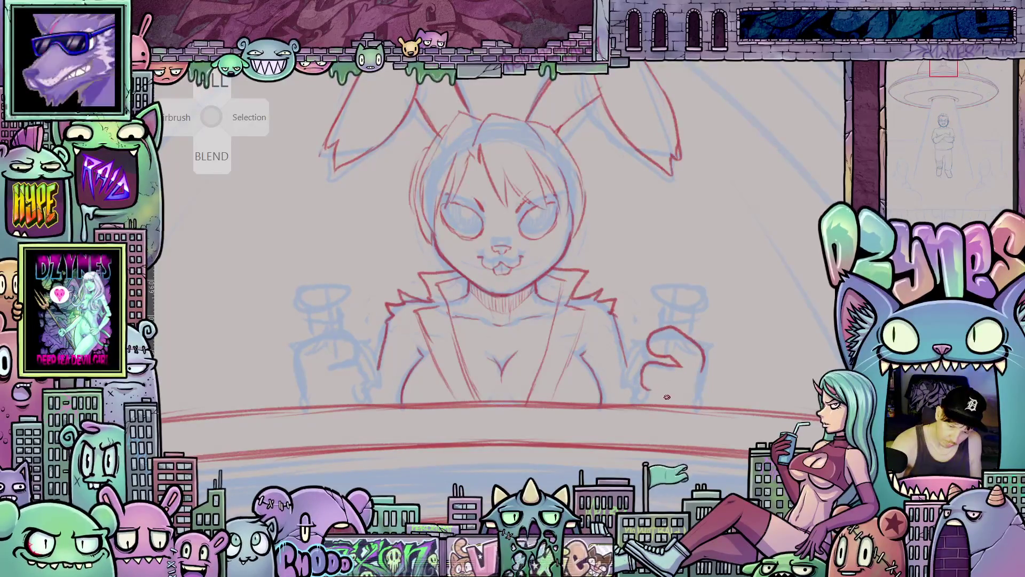
pyautogui.moveTo(655, 389); pyautogui.dragTo(679, 394)
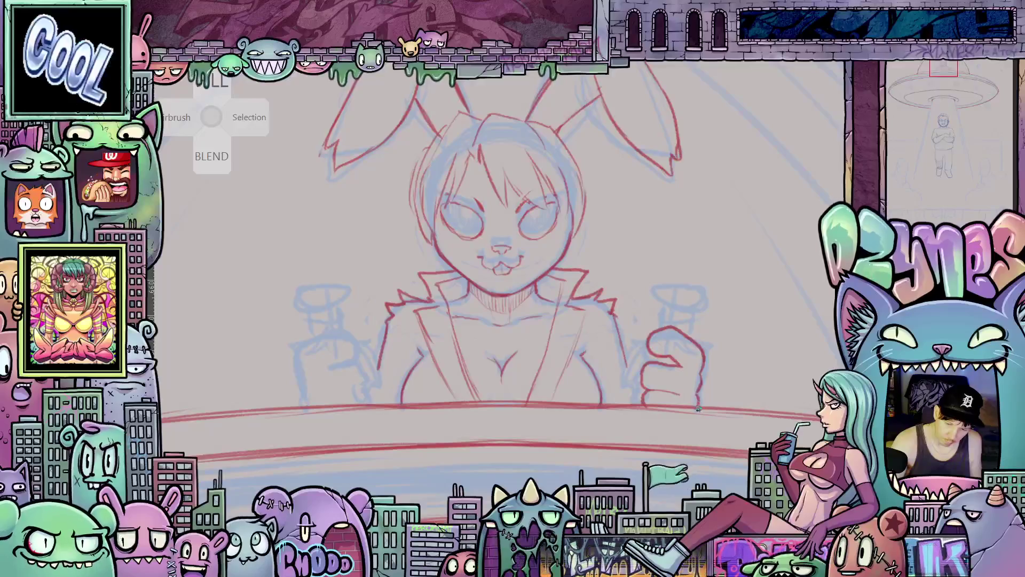
pyautogui.moveTo(698, 406); pyautogui.dragTo(876, 387)
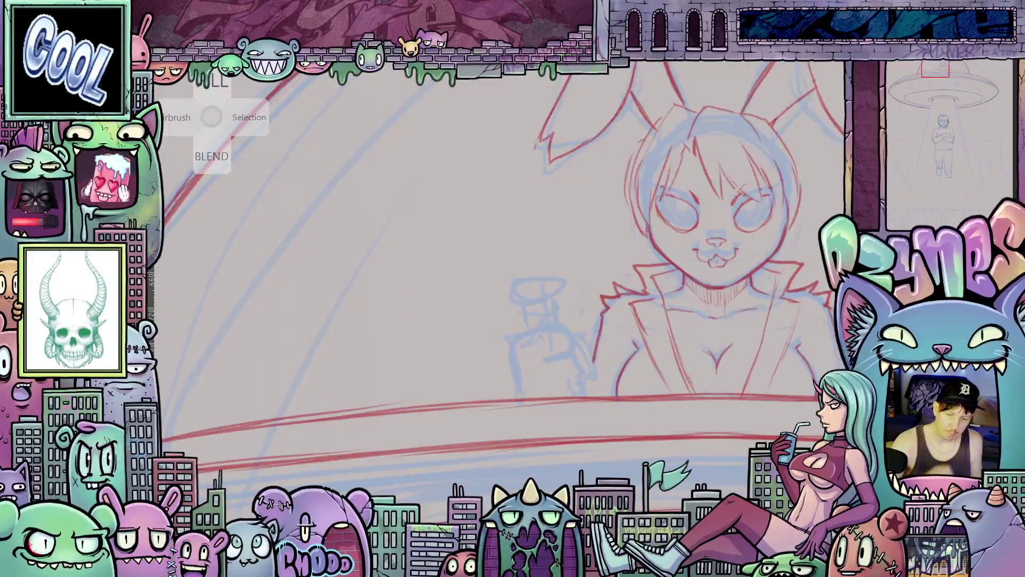
# Outline the alien's left fist in red
pyautogui.moveTo(513, 374)
pyautogui.mouseDown()
pyautogui.moveTo(514, 346)
pyautogui.moveTo(558, 341)
pyautogui.moveTo(575, 397)
pyautogui.moveTo(374, 395)
pyautogui.moveTo(519, 360)
pyautogui.moveTo(536, 346)
pyautogui.moveTo(537, 386)
pyautogui.moveTo(522, 373)
pyautogui.moveTo(550, 366)
pyautogui.mouseUp()
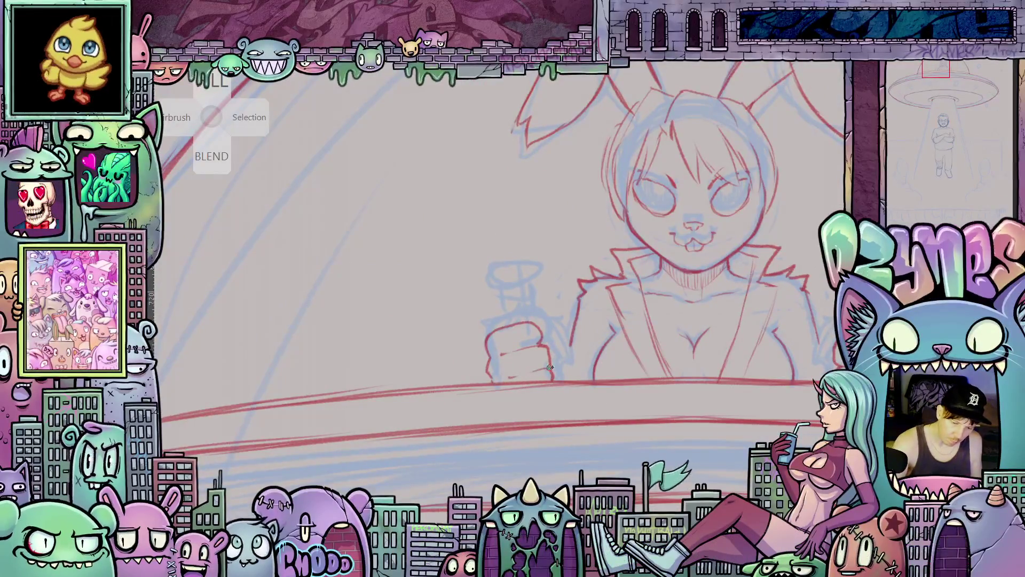
pyautogui.moveTo(758, 411); pyautogui.dragTo(609, 434)
pyautogui.moveTo(683, 374); pyautogui.dragTo(664, 376)
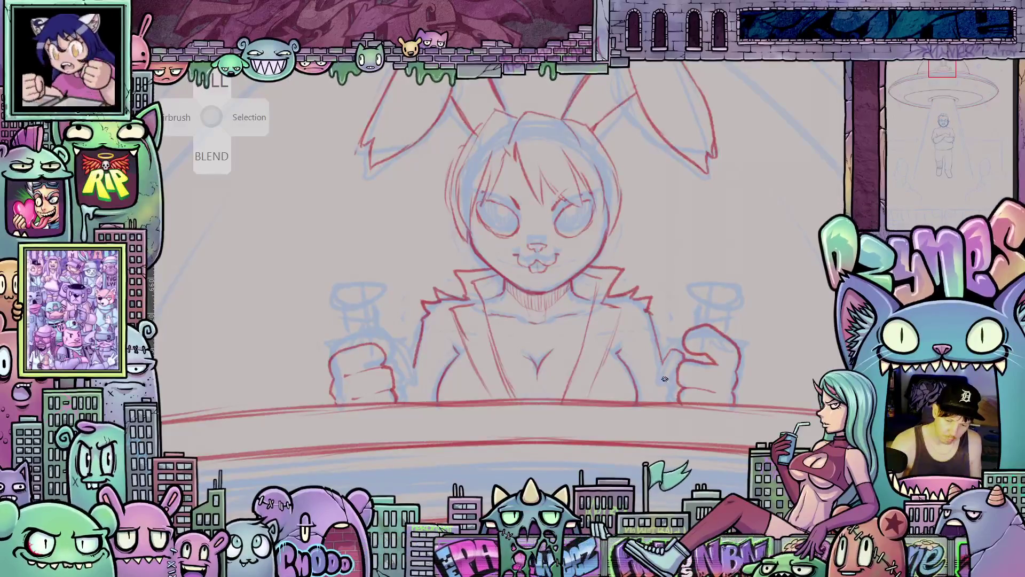
pyautogui.moveTo(661, 386); pyautogui.dragTo(698, 455)
pyautogui.moveTo(543, 360); pyautogui.dragTo(559, 415)
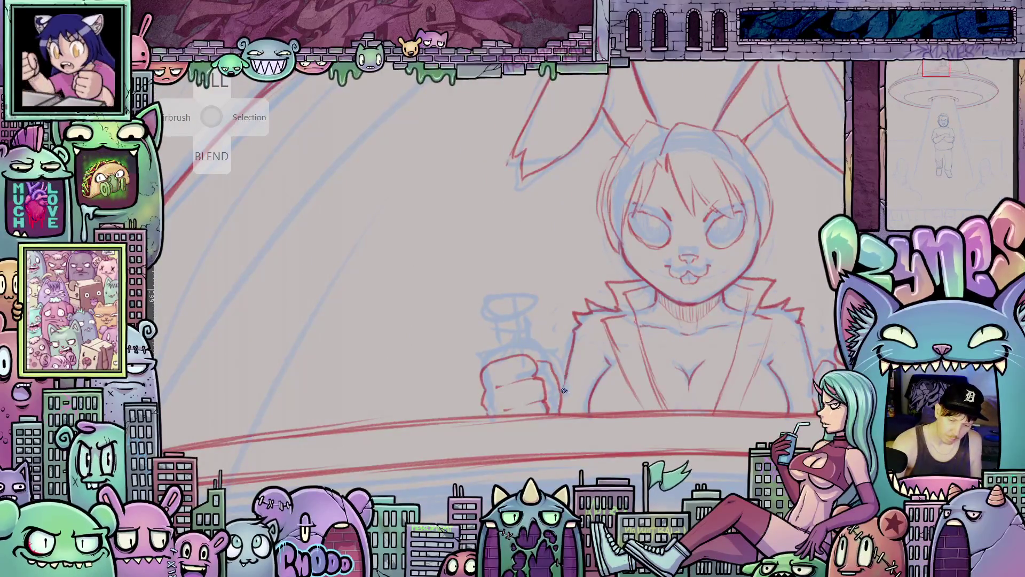
pyautogui.moveTo(675, 412)
pyautogui.mouseDown()
pyautogui.moveTo(722, 398)
pyautogui.moveTo(744, 470)
pyautogui.moveTo(503, 340)
pyautogui.mouseUp()
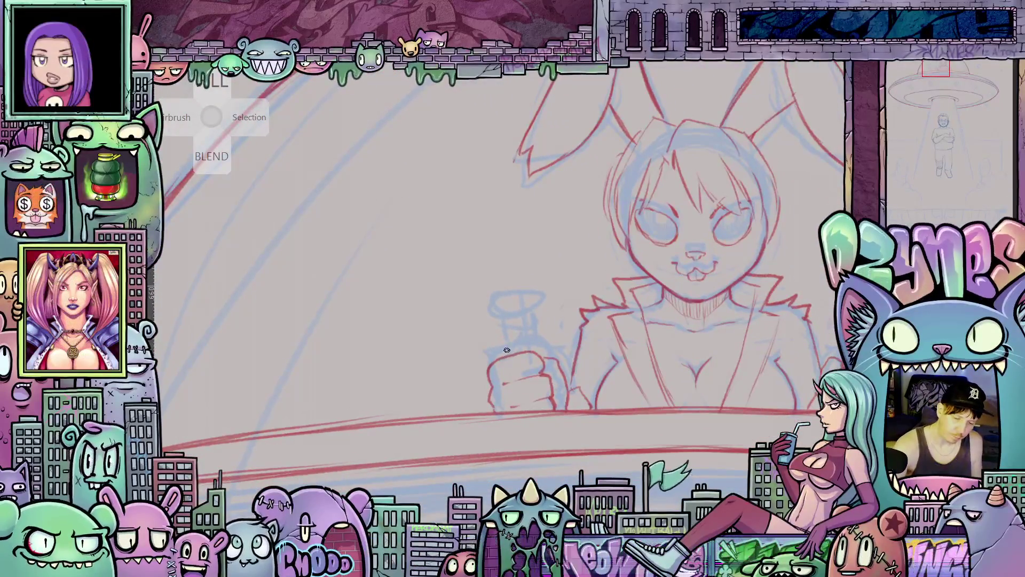
# Outline the left glass and the top edge of its cap
pyautogui.moveTo(502, 327); pyautogui.dragTo(506, 350)
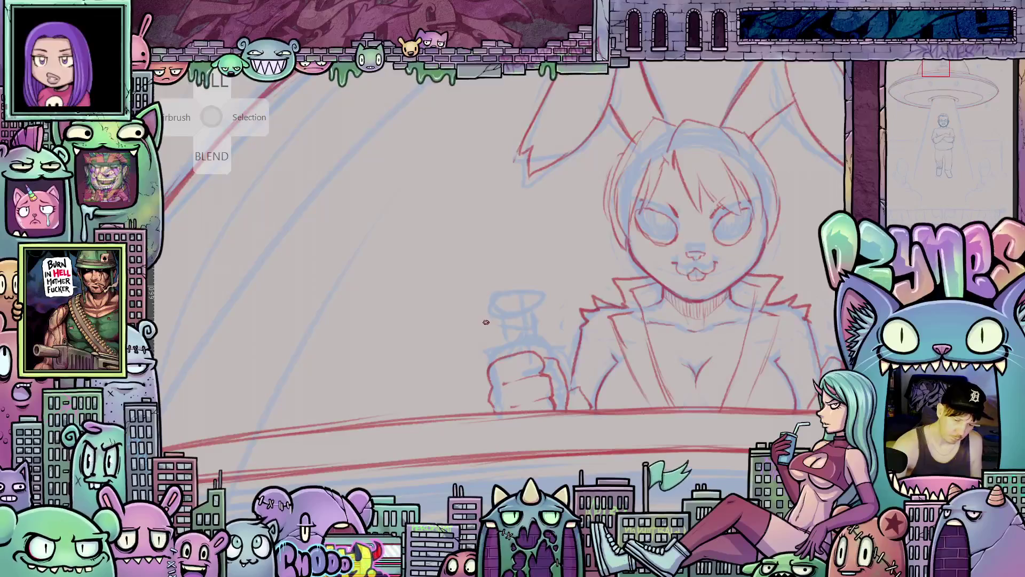
pyautogui.moveTo(484, 315); pyautogui.dragTo(488, 330)
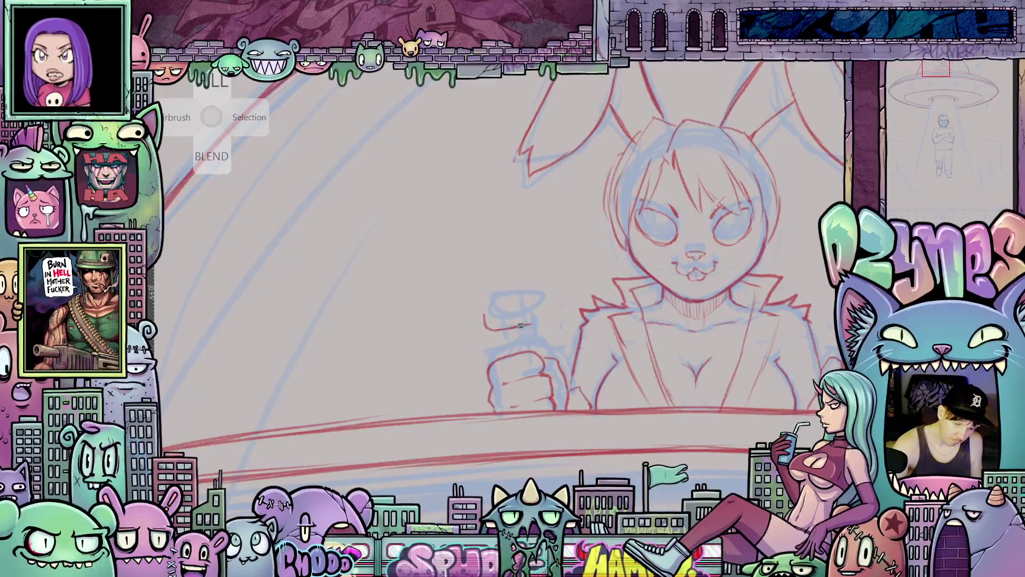
pyautogui.moveTo(483, 315); pyautogui.dragTo(534, 308)
pyautogui.moveTo(675, 337); pyautogui.dragTo(563, 362)
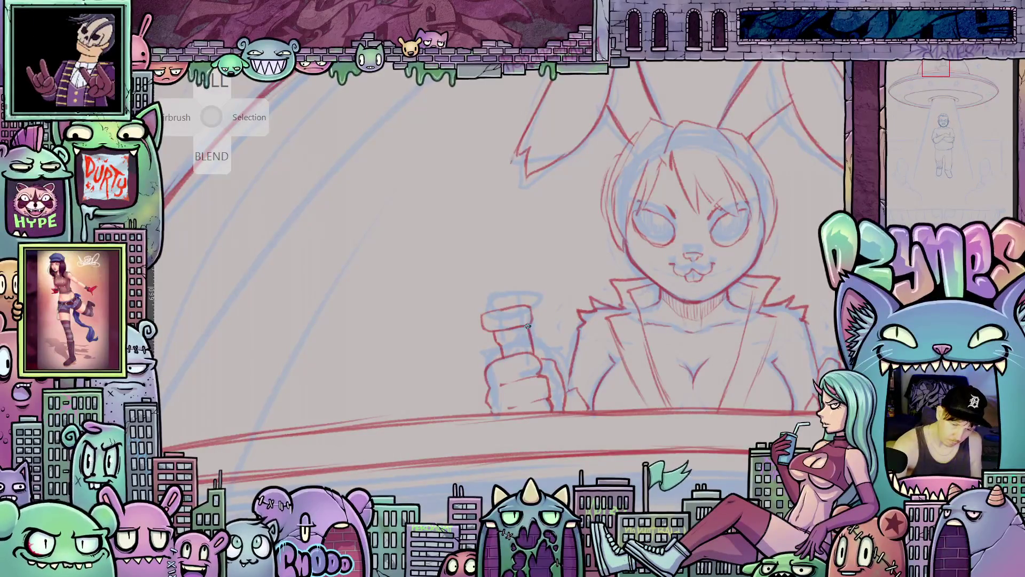
# Trace the top, rim and side of the right-hand glass
pyautogui.moveTo(717, 353)
pyautogui.mouseDown()
pyautogui.moveTo(676, 436)
pyautogui.moveTo(667, 427)
pyautogui.mouseUp()
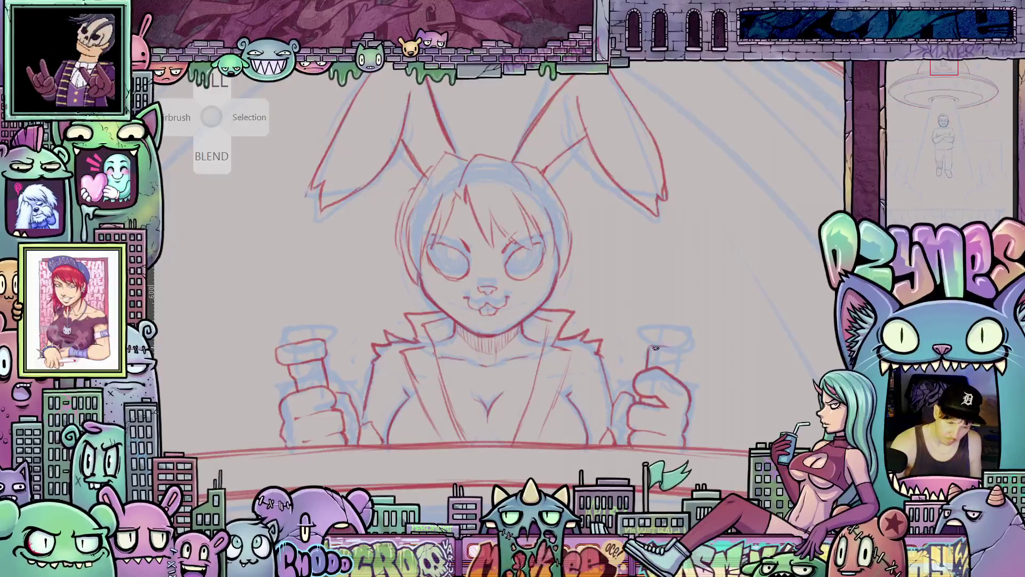
pyautogui.moveTo(653, 347); pyautogui.dragTo(686, 355)
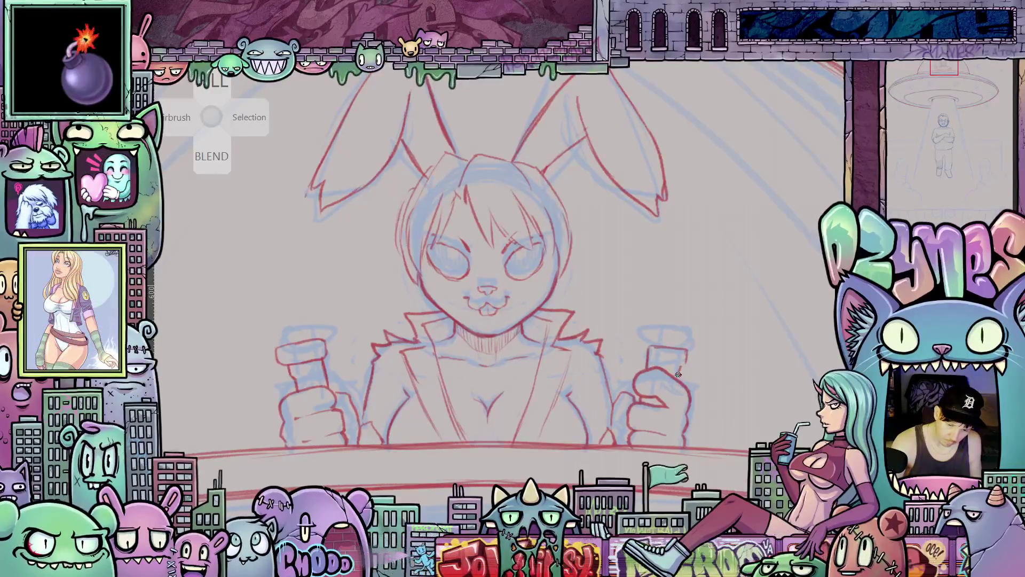
pyautogui.moveTo(647, 330)
pyautogui.mouseDown()
pyautogui.moveTo(699, 332)
pyautogui.moveTo(697, 349)
pyautogui.mouseUp()
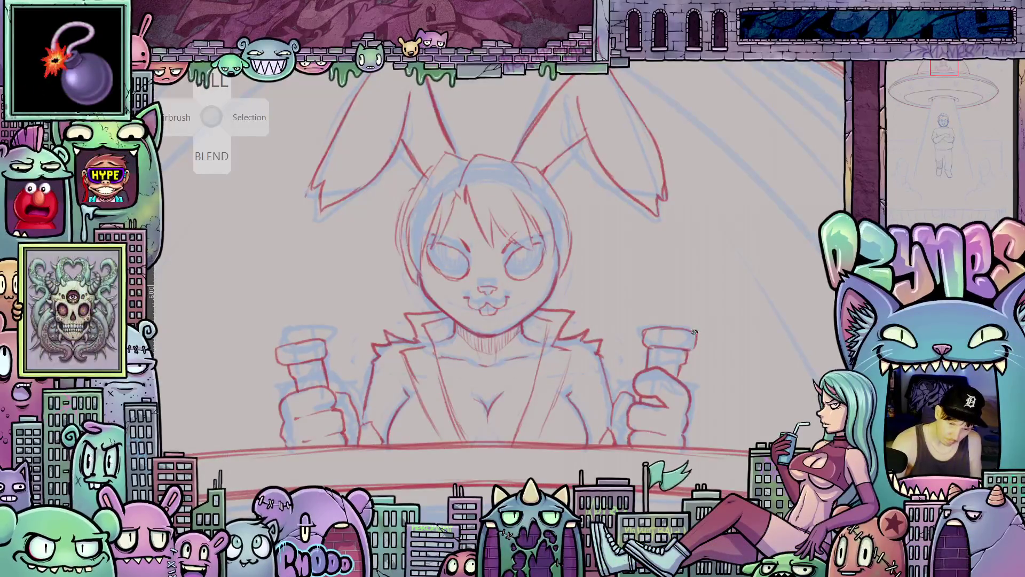
pyautogui.scroll(-8, 682, 367)
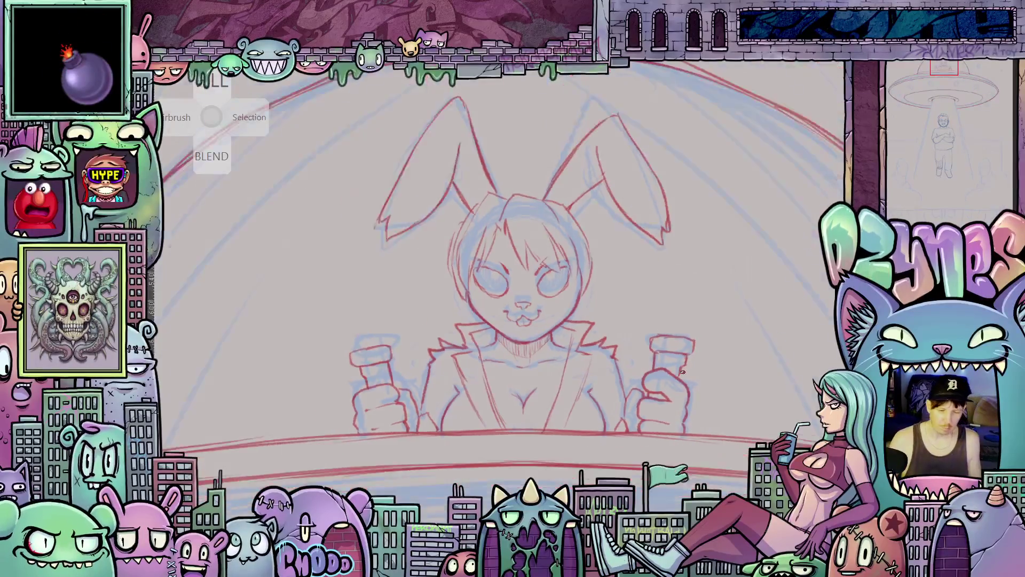
pyautogui.moveTo(694, 395); pyautogui.dragTo(650, 305)
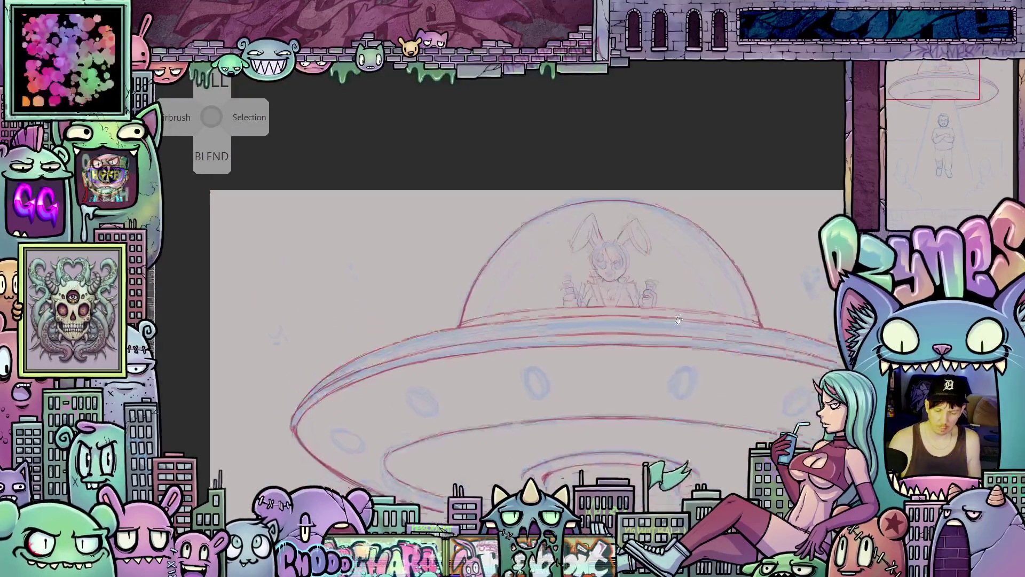
# Draw the inner dome arc up toward the left ear, then restore an upright full-UFO view
pyautogui.scroll(5, 550, 298)
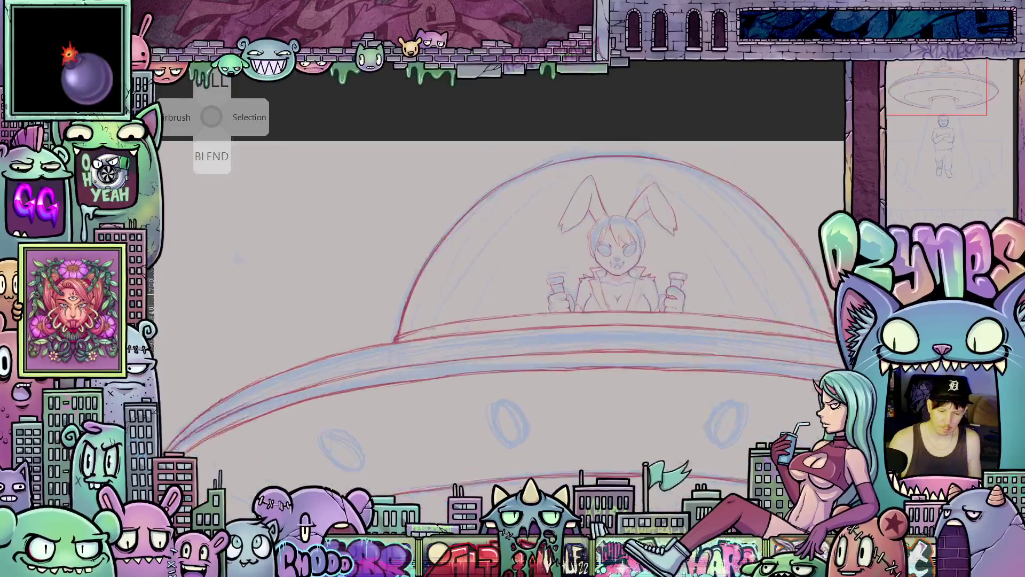
pyautogui.moveTo(668, 357); pyautogui.dragTo(585, 369)
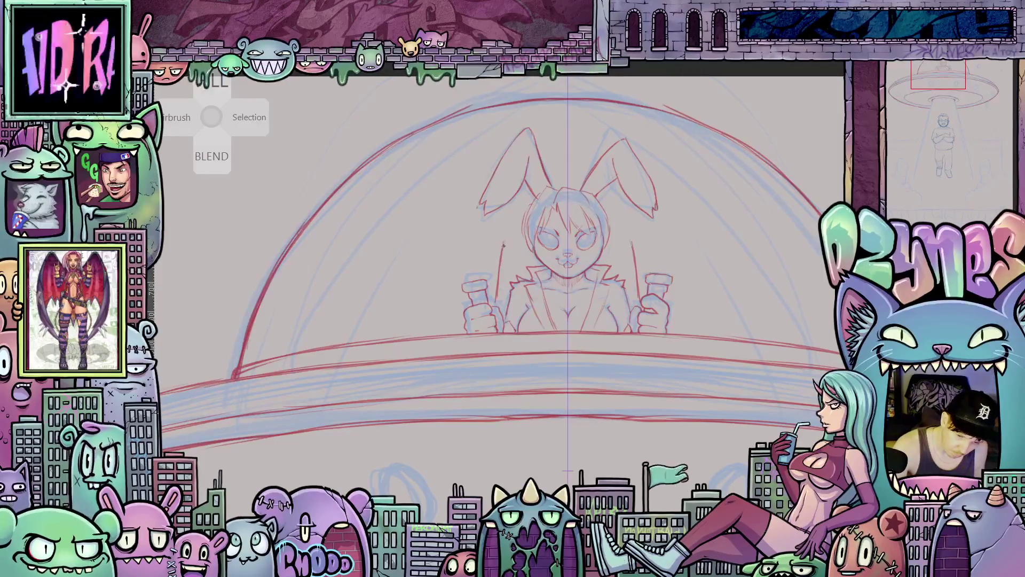
pyautogui.moveTo(730, 393)
pyautogui.mouseDown()
pyautogui.moveTo(791, 356)
pyautogui.moveTo(679, 280)
pyautogui.mouseUp()
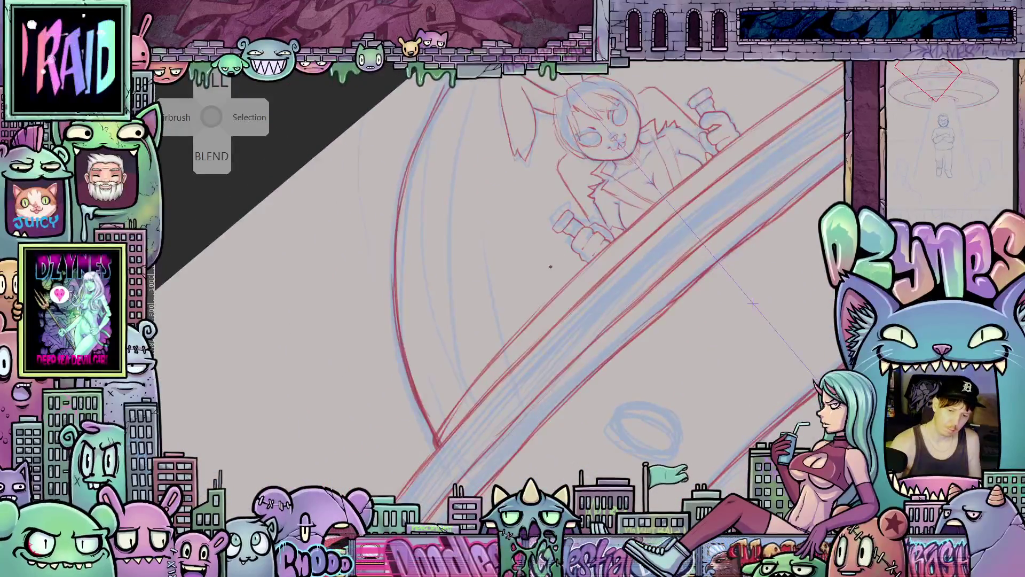
pyautogui.moveTo(552, 263); pyautogui.dragTo(498, 369)
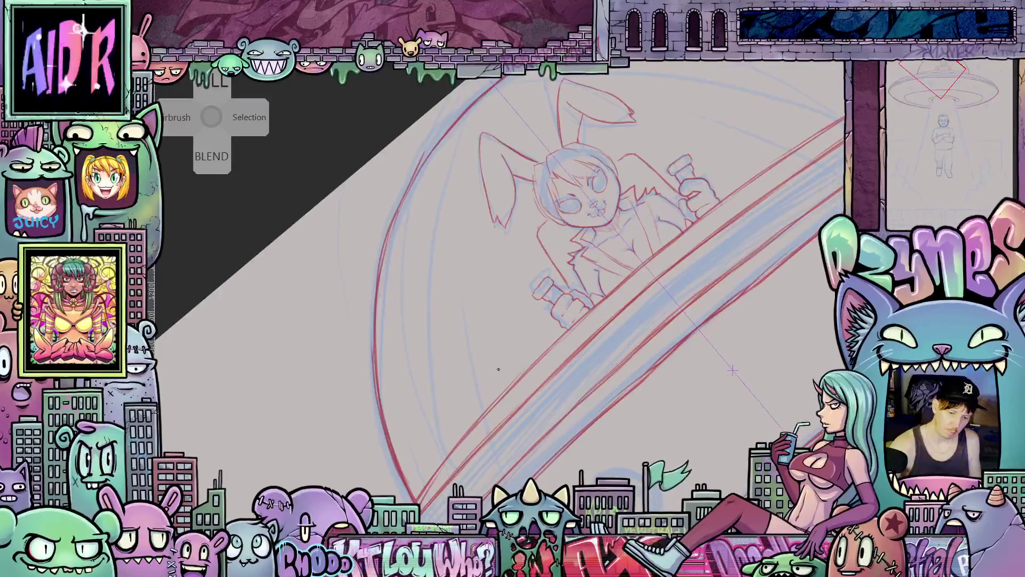
pyautogui.moveTo(477, 414); pyautogui.dragTo(464, 323)
pyautogui.moveTo(470, 268); pyautogui.dragTo(481, 229)
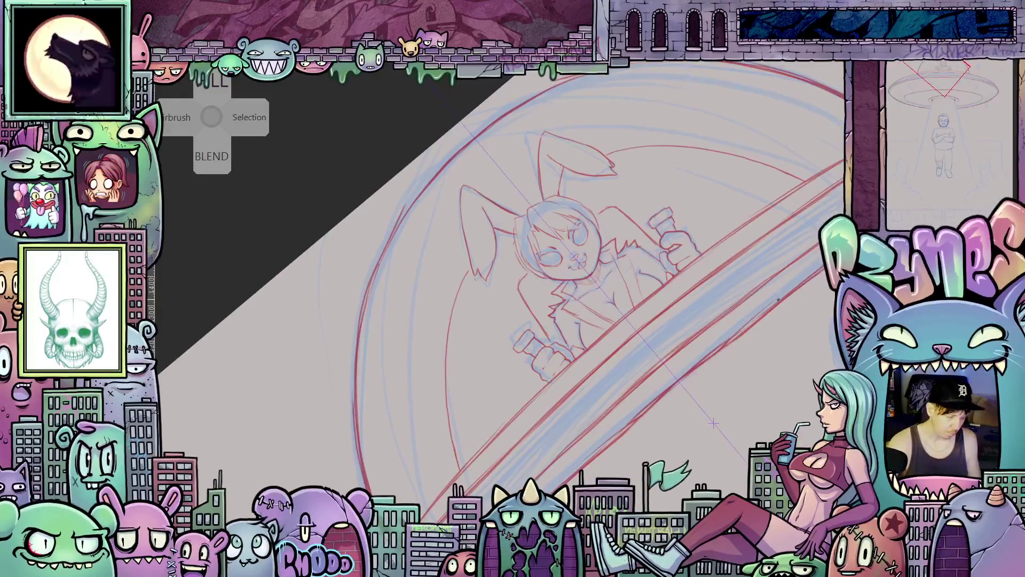
pyautogui.moveTo(796, 316); pyautogui.dragTo(782, 208)
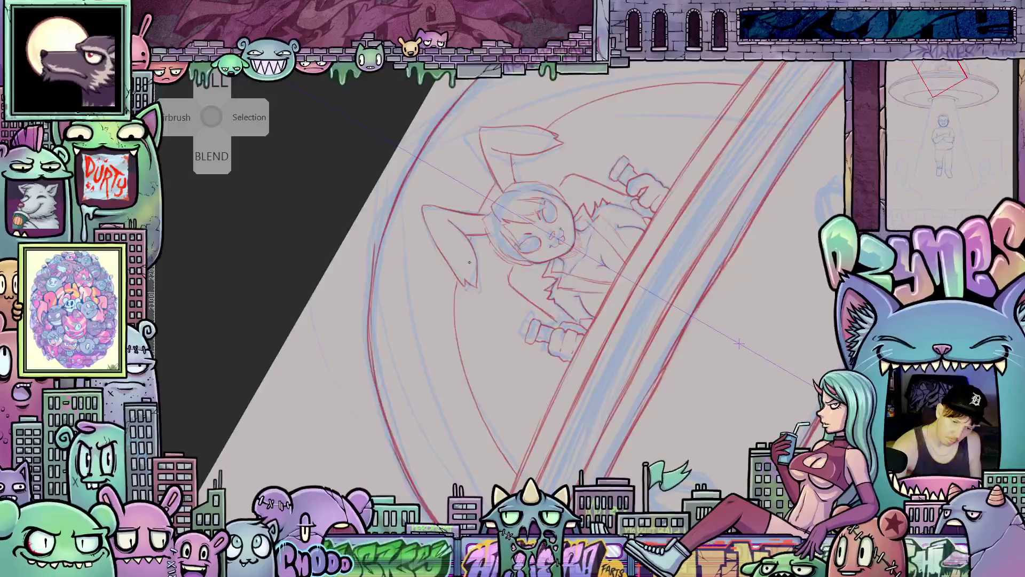
pyautogui.moveTo(791, 224)
pyautogui.mouseDown()
pyautogui.moveTo(792, 363)
pyautogui.moveTo(691, 372)
pyautogui.mouseUp()
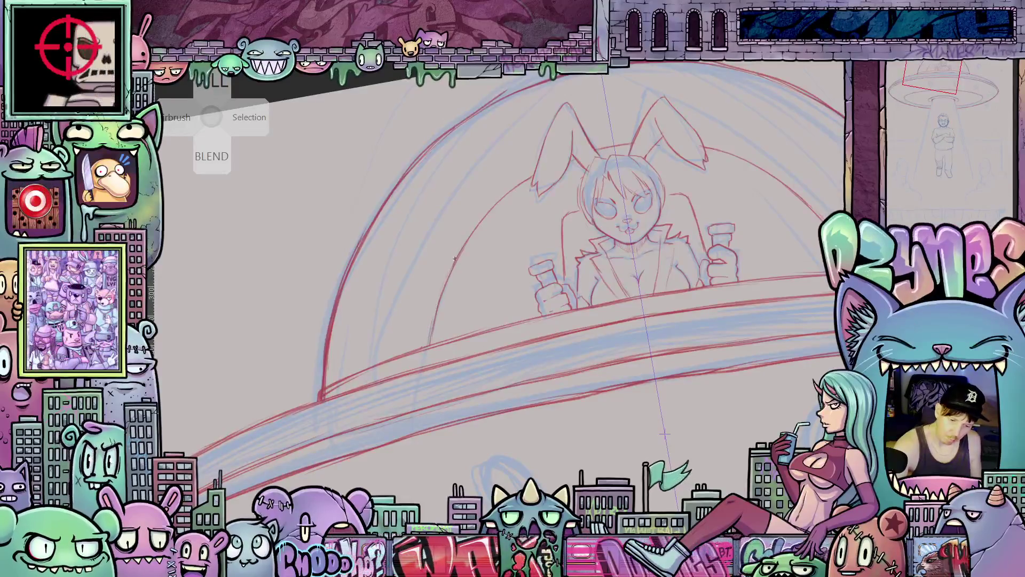
pyautogui.moveTo(514, 223)
pyautogui.mouseDown()
pyautogui.moveTo(501, 182)
pyautogui.moveTo(670, 407)
pyautogui.mouseUp()
pyautogui.moveTo(724, 365); pyautogui.dragTo(683, 309)
pyautogui.moveTo(732, 331)
pyautogui.mouseDown()
pyautogui.moveTo(658, 297)
pyautogui.moveTo(642, 361)
pyautogui.mouseUp()
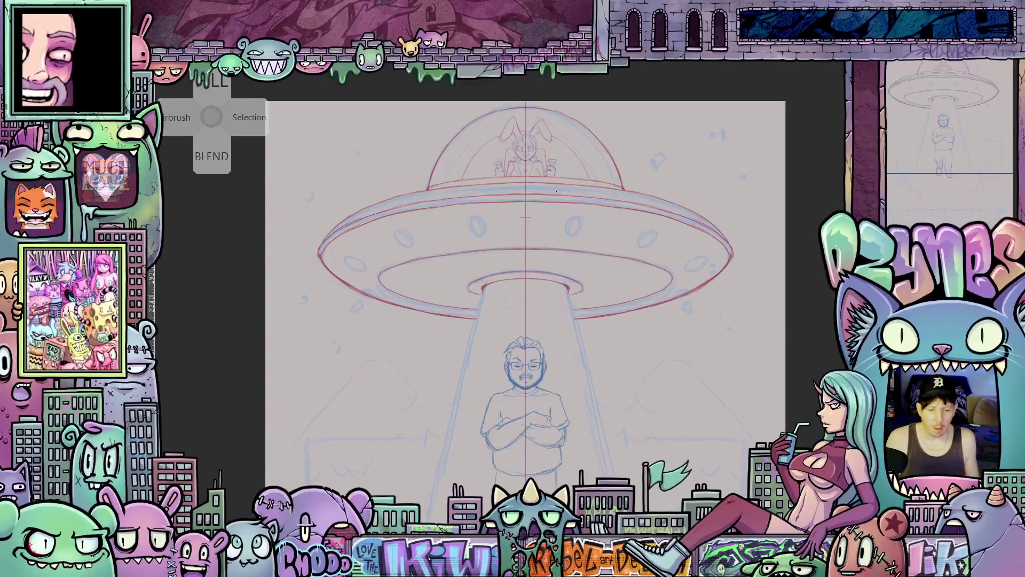
pyautogui.scroll(1, 586, 235)
pyautogui.scroll(1, 586, 235)
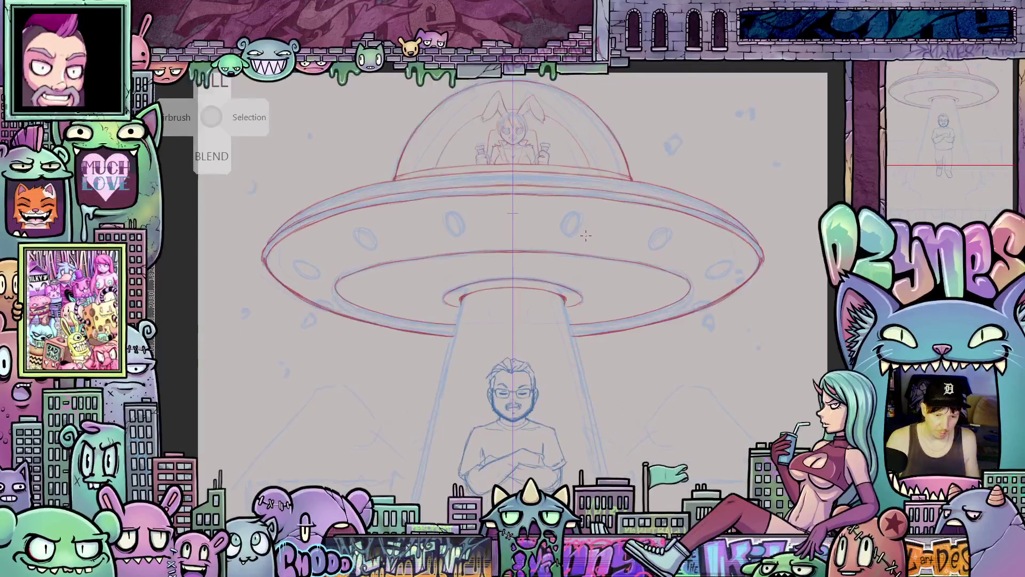
pyautogui.scroll(-1, 586, 236)
pyautogui.moveTo(630, 326)
pyautogui.mouseDown()
pyautogui.moveTo(645, 251)
pyautogui.moveTo(631, 156)
pyautogui.moveTo(634, 191)
pyautogui.moveTo(628, 184)
pyautogui.mouseUp()
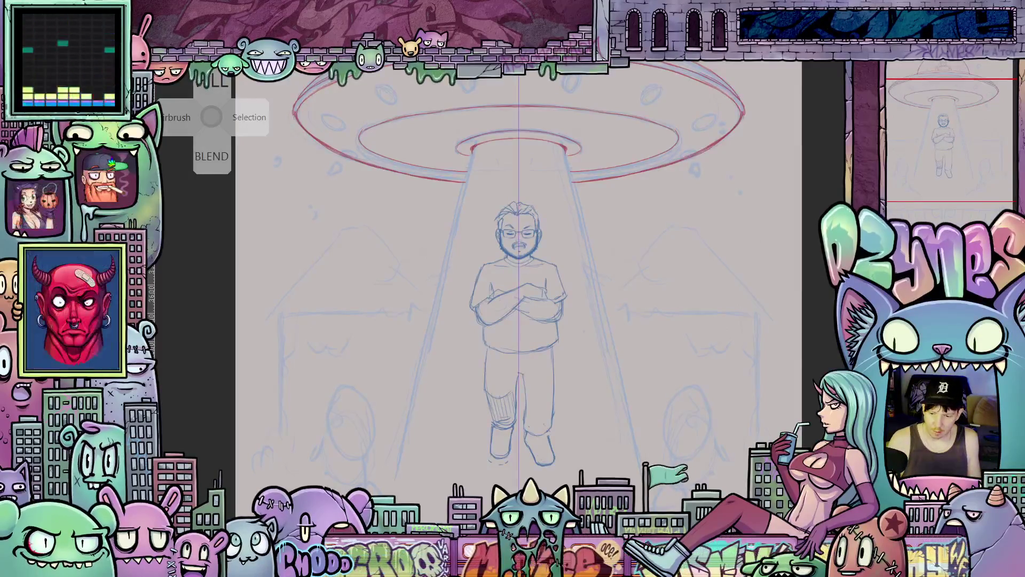
pyautogui.hotkey('ctrl', '-')
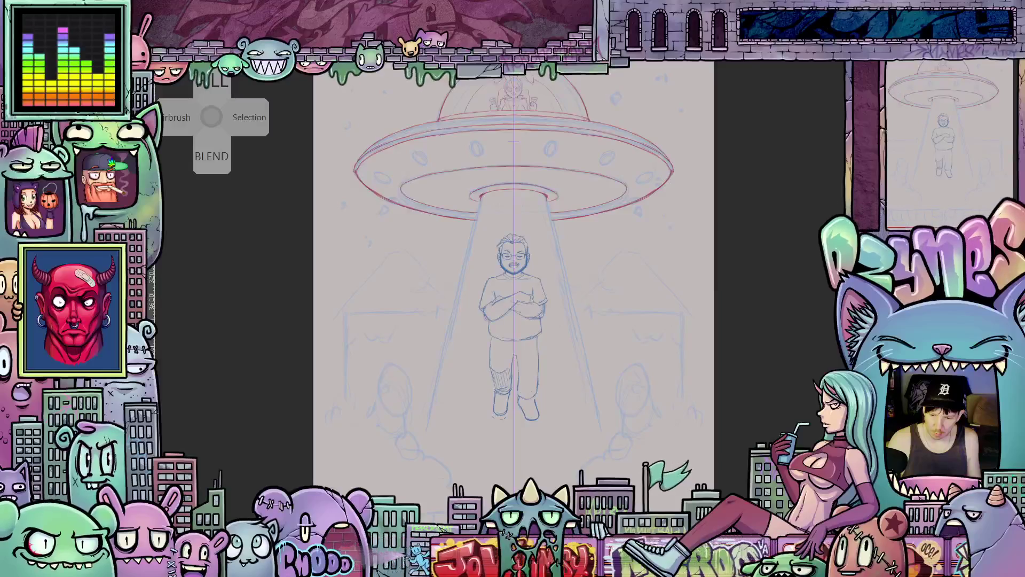
pyautogui.hotkey('ctrl', '+')
pyautogui.hotkey('ctrl', '+')
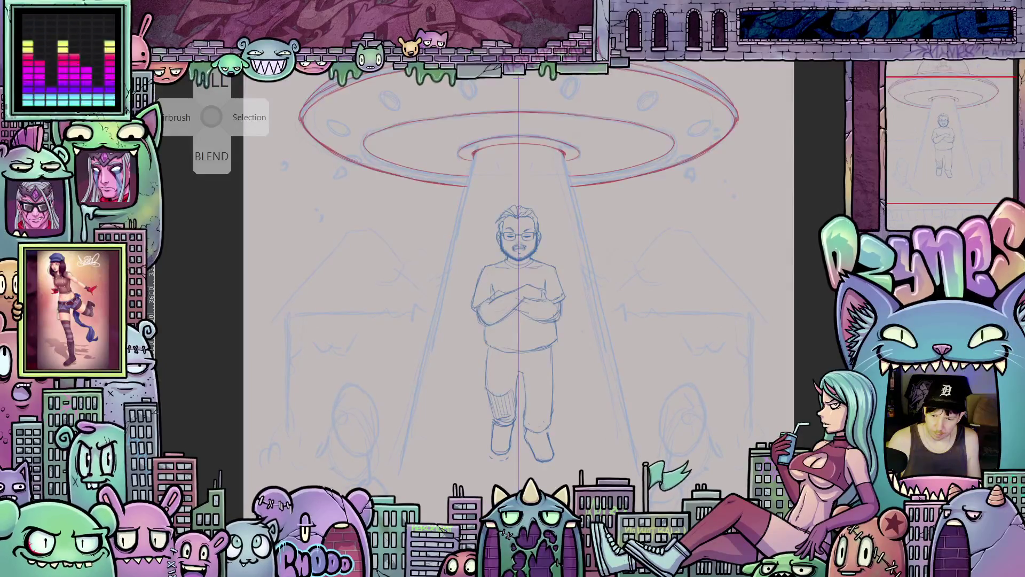
pyautogui.hotkey('ctrl', '-')
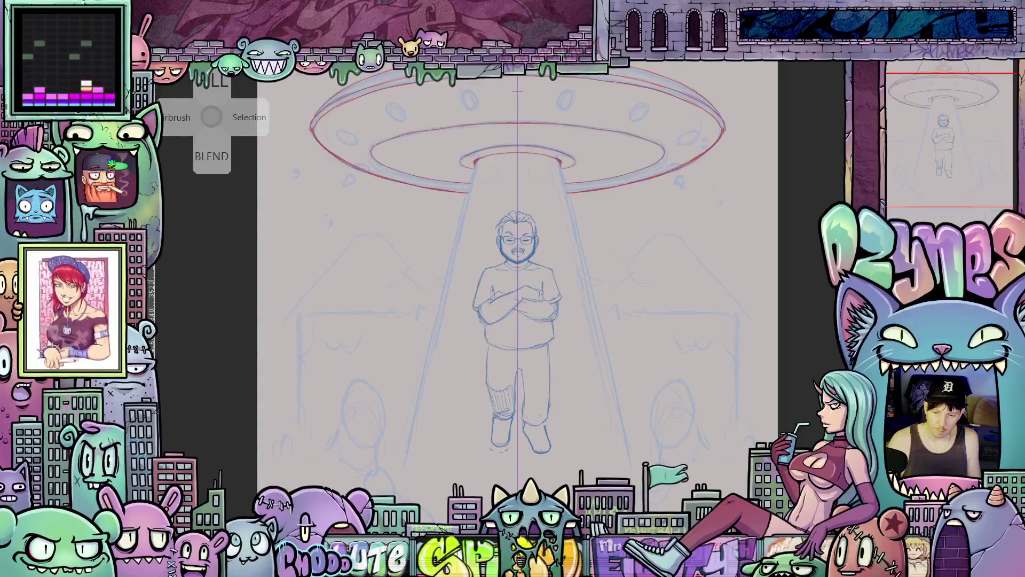
pyautogui.scroll(3, 517, 267)
pyautogui.scroll(-2, 517, 267)
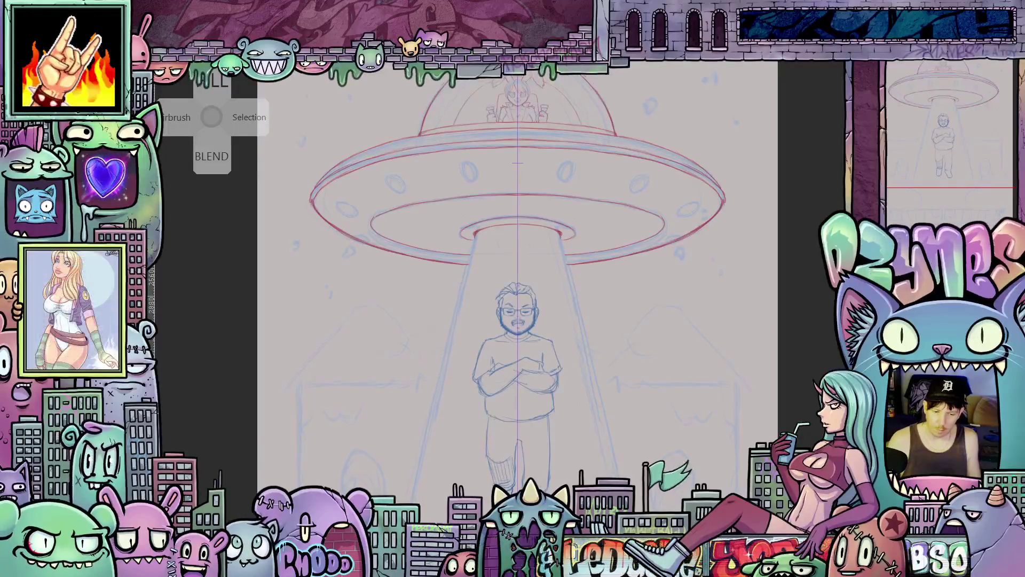
pyautogui.scroll(-2, 517, 267)
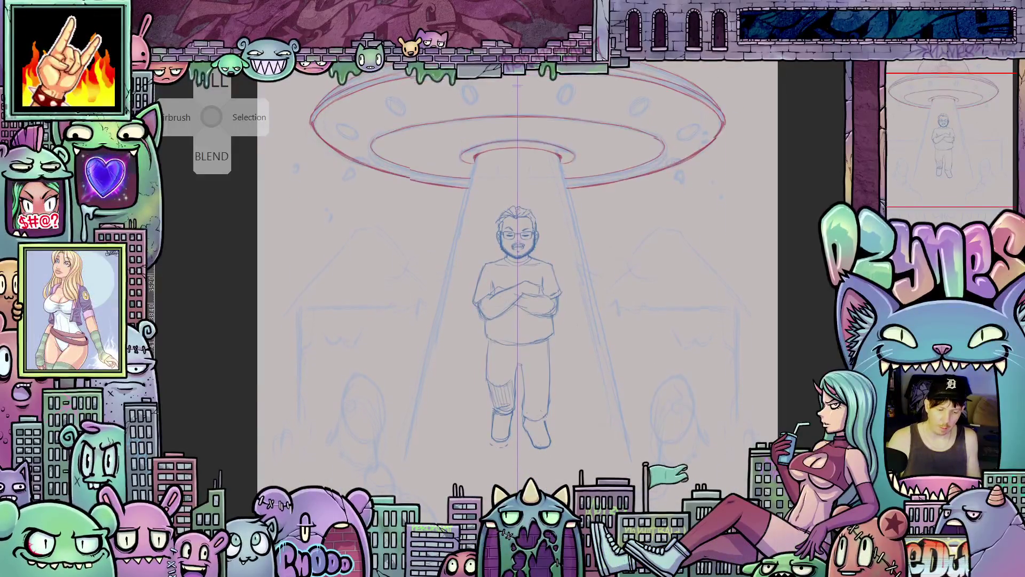
pyautogui.scroll(3, 518, 267)
pyautogui.scroll(2, 517, 267)
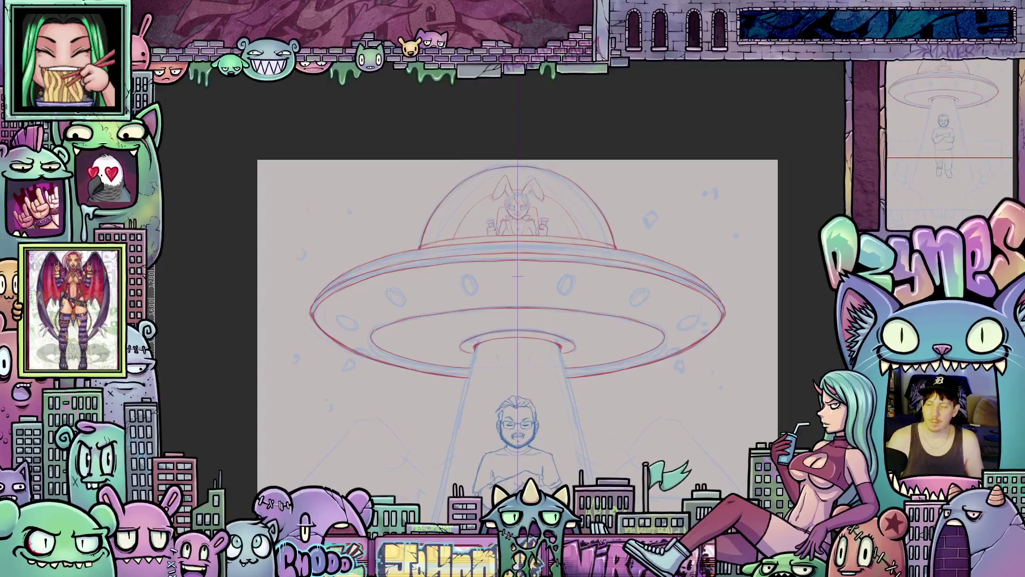
pyautogui.scroll(-2, 782, 396)
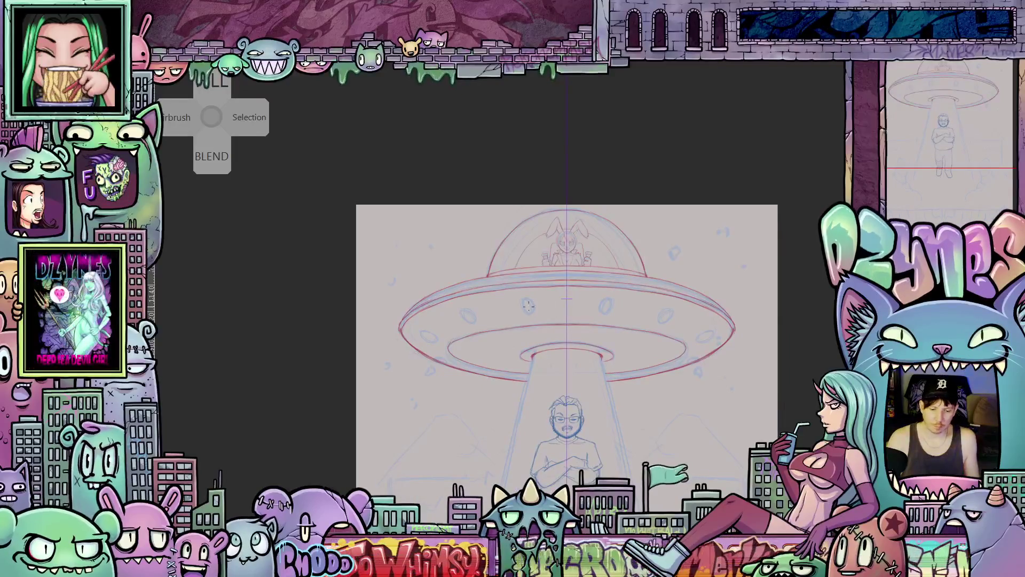
pyautogui.scroll(2, 535, 299)
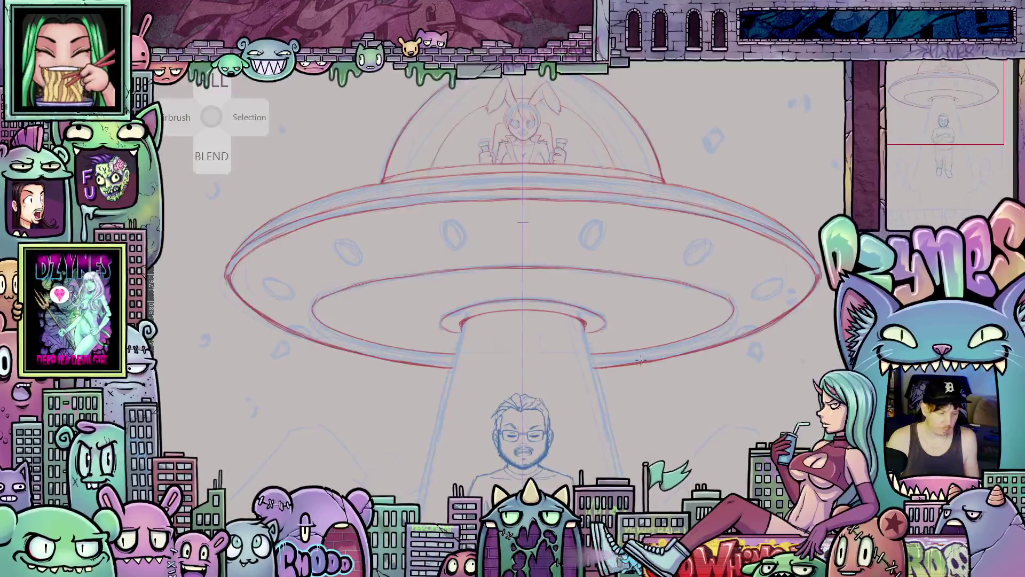
pyautogui.moveTo(641, 337)
pyautogui.mouseDown()
pyautogui.moveTo(697, 410)
pyautogui.moveTo(699, 443)
pyautogui.mouseUp()
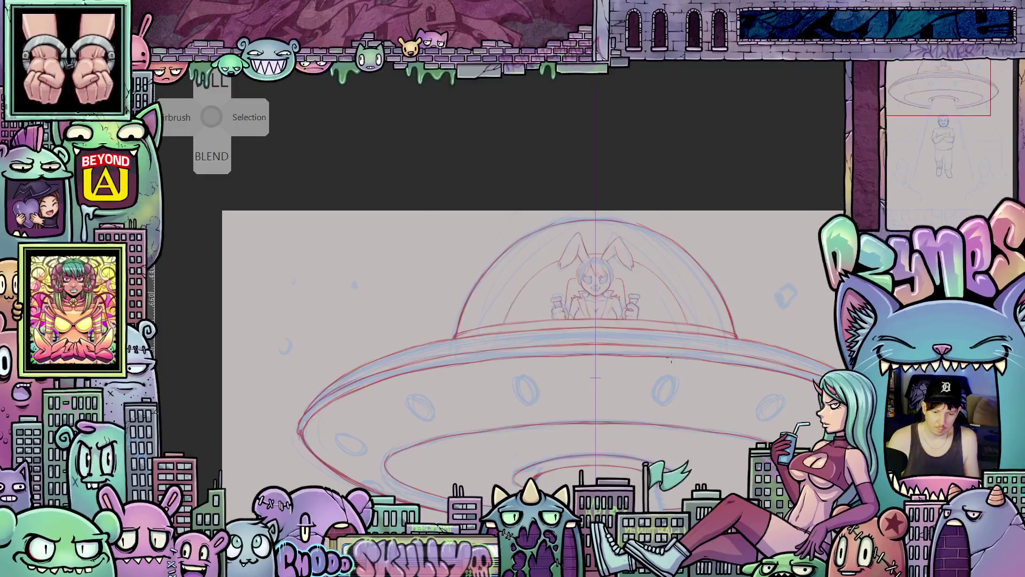
pyautogui.moveTo(669, 363); pyautogui.dragTo(689, 283)
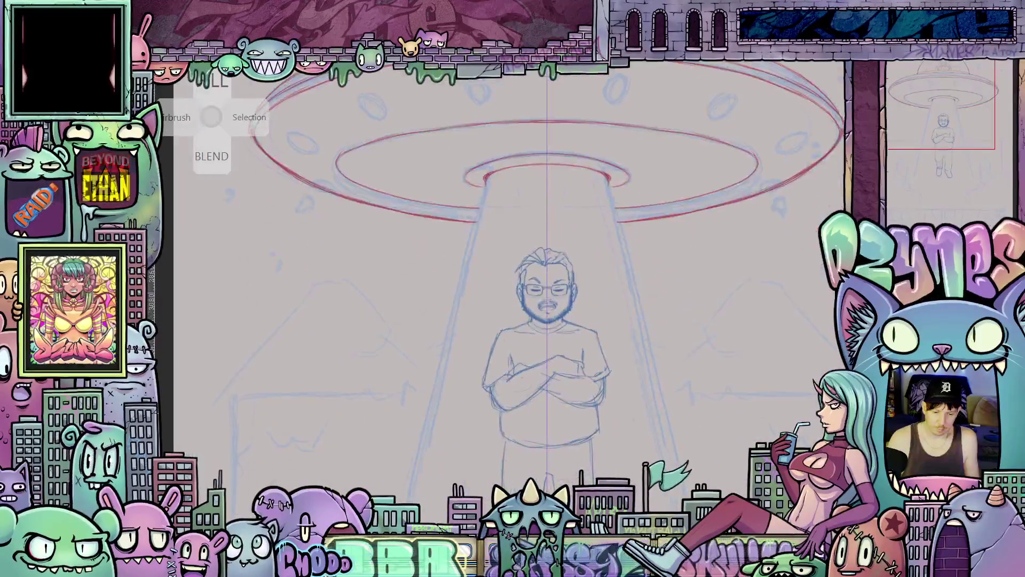
pyautogui.scroll(-5, 690, 283)
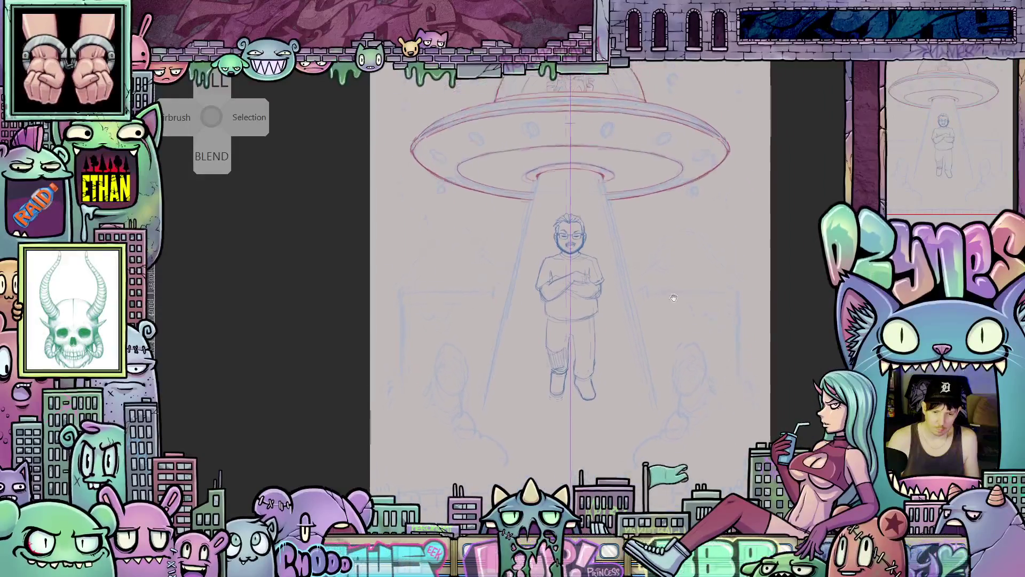
pyautogui.moveTo(674, 299); pyautogui.dragTo(688, 407)
pyautogui.scroll(3, 655, 302)
pyautogui.scroll(1, 655, 301)
pyautogui.scroll(1, 606, 334)
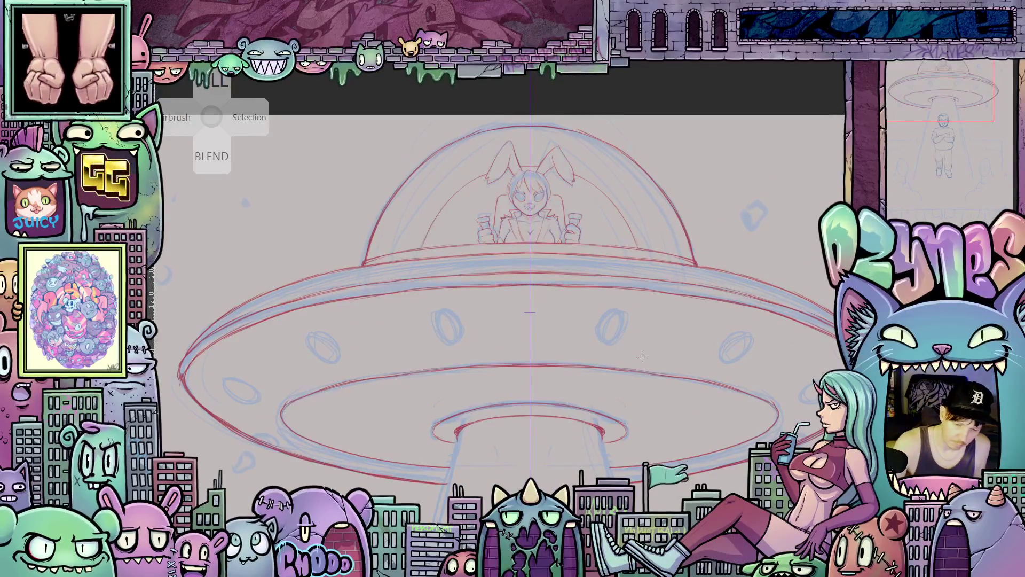
# Ink red strokes along the saucer rim and porthole band, then level the view
pyautogui.moveTo(602, 404)
pyautogui.mouseDown()
pyautogui.moveTo(641, 410)
pyautogui.moveTo(665, 344)
pyautogui.moveTo(661, 315)
pyautogui.mouseUp()
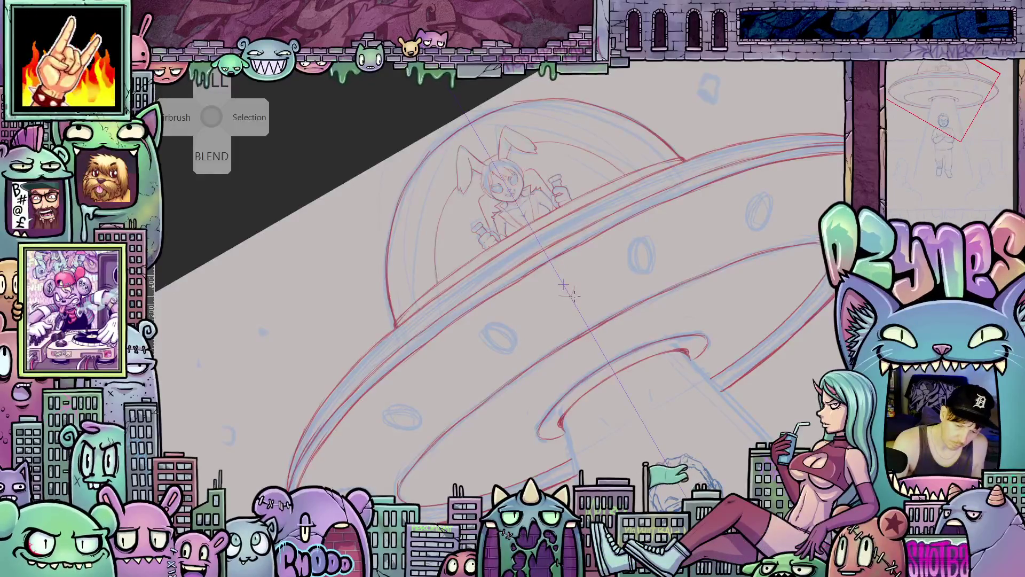
pyautogui.moveTo(590, 263); pyautogui.dragTo(623, 233)
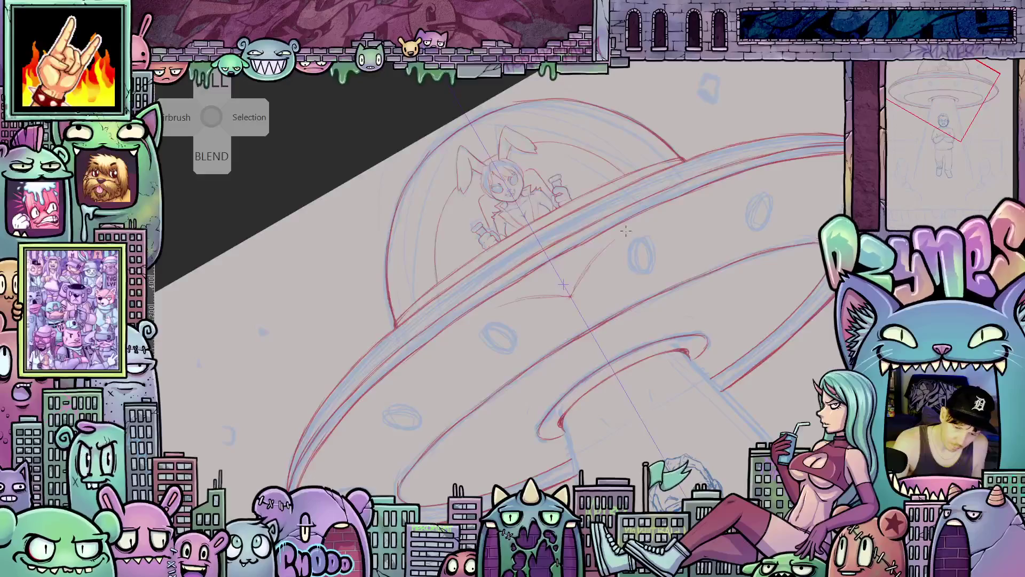
pyautogui.moveTo(714, 256)
pyautogui.mouseDown()
pyautogui.moveTo(641, 303)
pyautogui.moveTo(594, 272)
pyautogui.mouseUp()
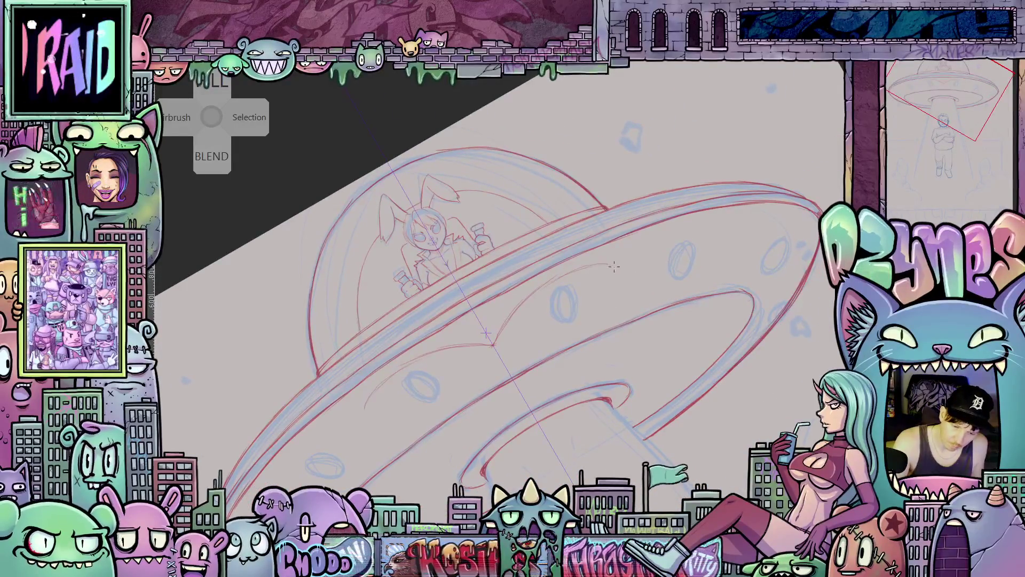
pyautogui.moveTo(630, 271); pyautogui.dragTo(686, 227)
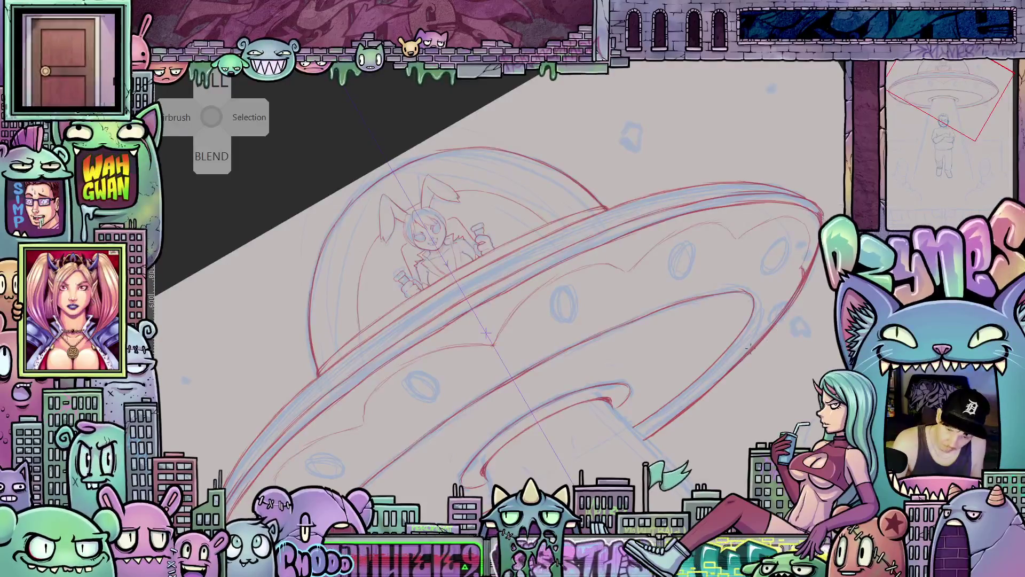
pyautogui.moveTo(749, 350)
pyautogui.mouseDown()
pyautogui.moveTo(776, 356)
pyautogui.moveTo(637, 316)
pyautogui.mouseUp()
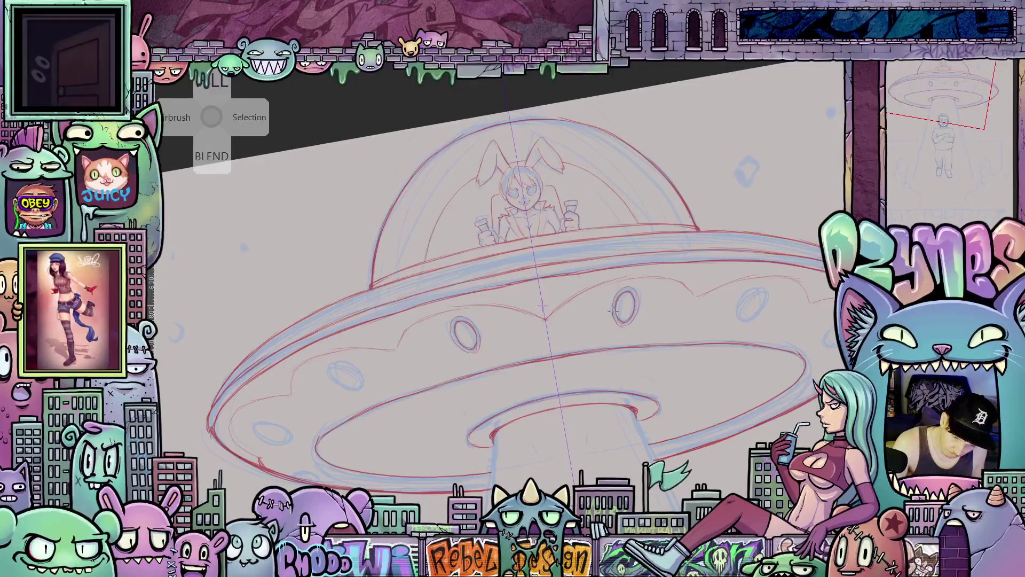
pyautogui.moveTo(751, 295); pyautogui.dragTo(649, 314)
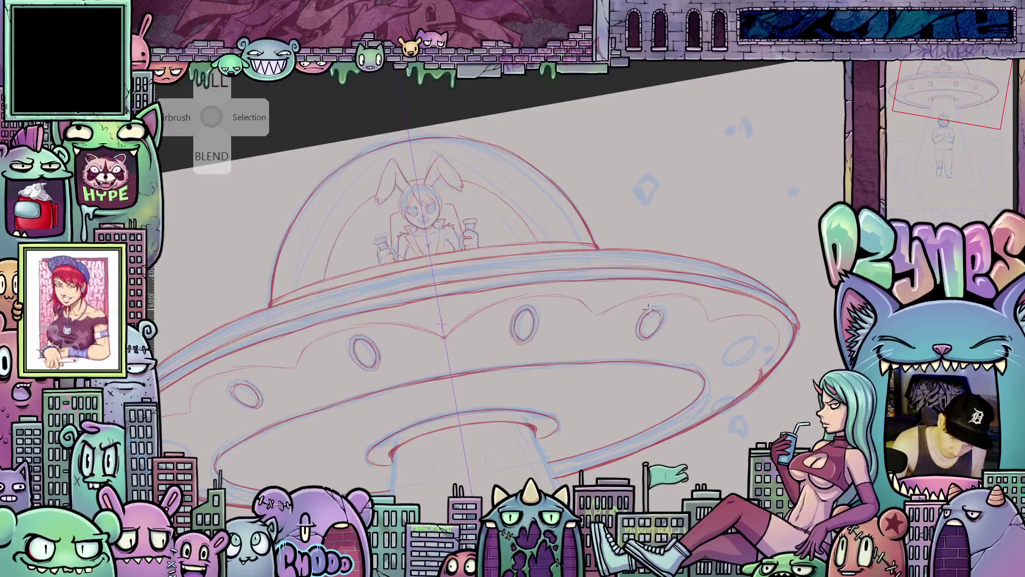
pyautogui.moveTo(642, 360); pyautogui.dragTo(615, 270)
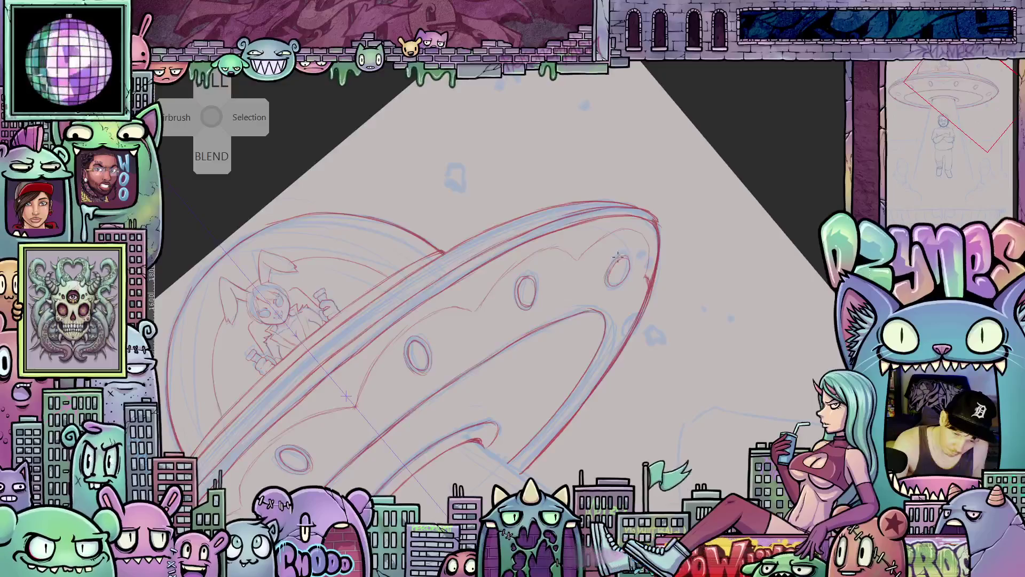
pyautogui.moveTo(633, 271)
pyautogui.mouseDown()
pyautogui.moveTo(757, 400)
pyautogui.moveTo(748, 385)
pyautogui.mouseUp()
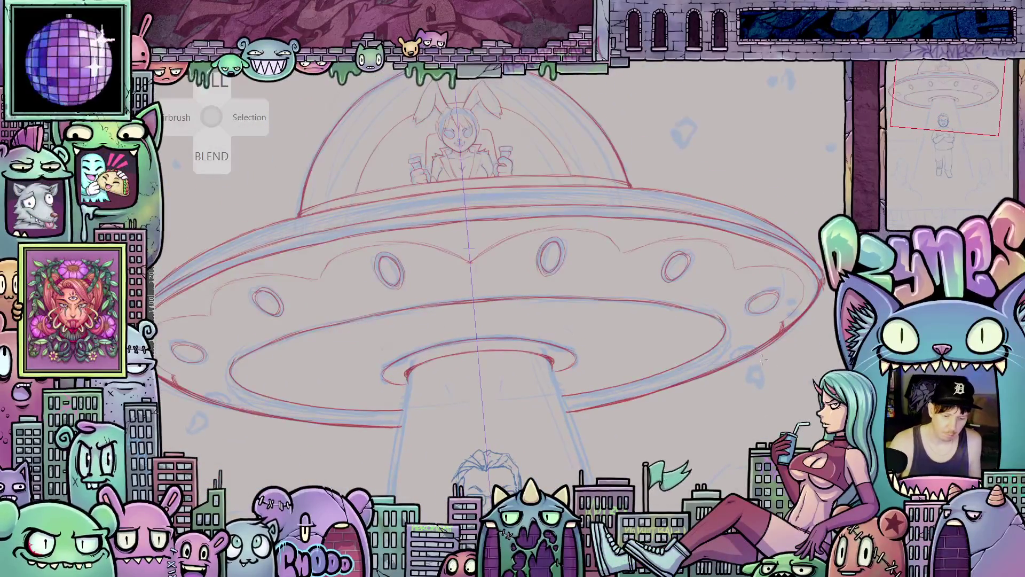
pyautogui.scroll(-3, 723, 317)
pyautogui.scroll(2, 723, 317)
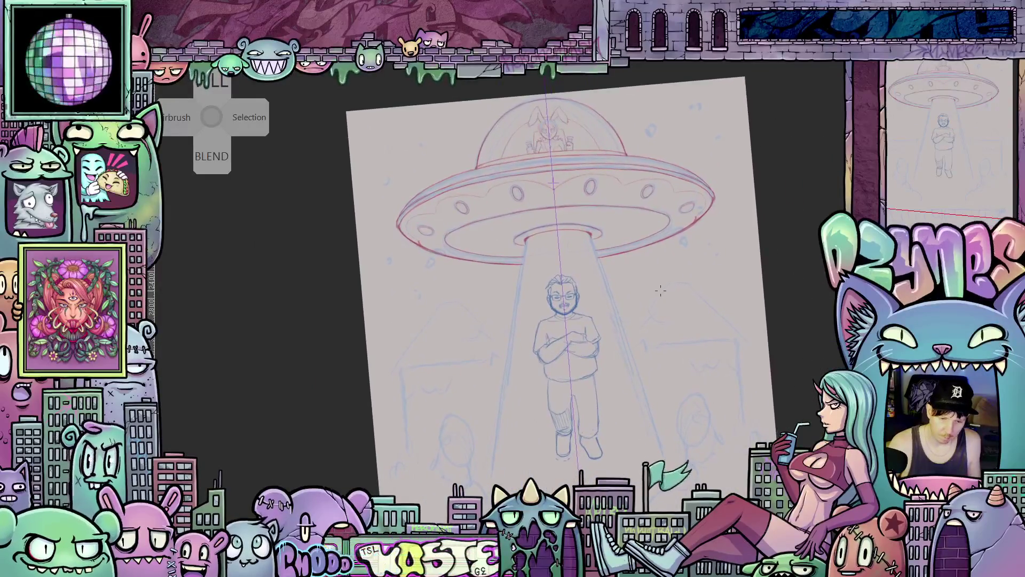
# Level and centre the page, raising the UFO and figure higher in view
pyautogui.scroll(1, 701, 284)
pyautogui.moveTo(701, 283); pyautogui.dragTo(755, 305)
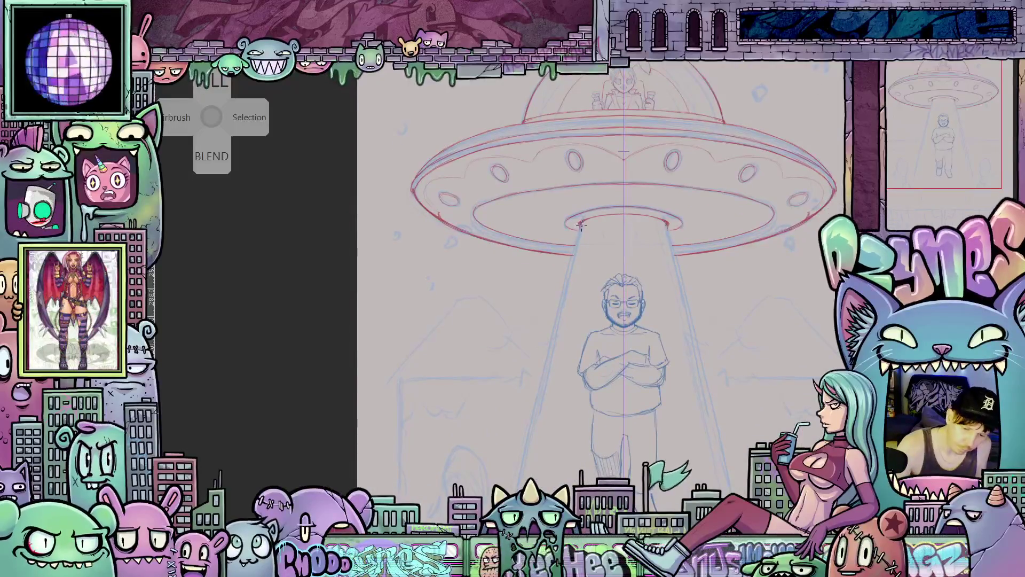
pyautogui.moveTo(581, 248)
pyautogui.mouseDown()
pyautogui.moveTo(588, 200)
pyautogui.moveTo(611, 164)
pyautogui.moveTo(531, 476)
pyautogui.mouseUp()
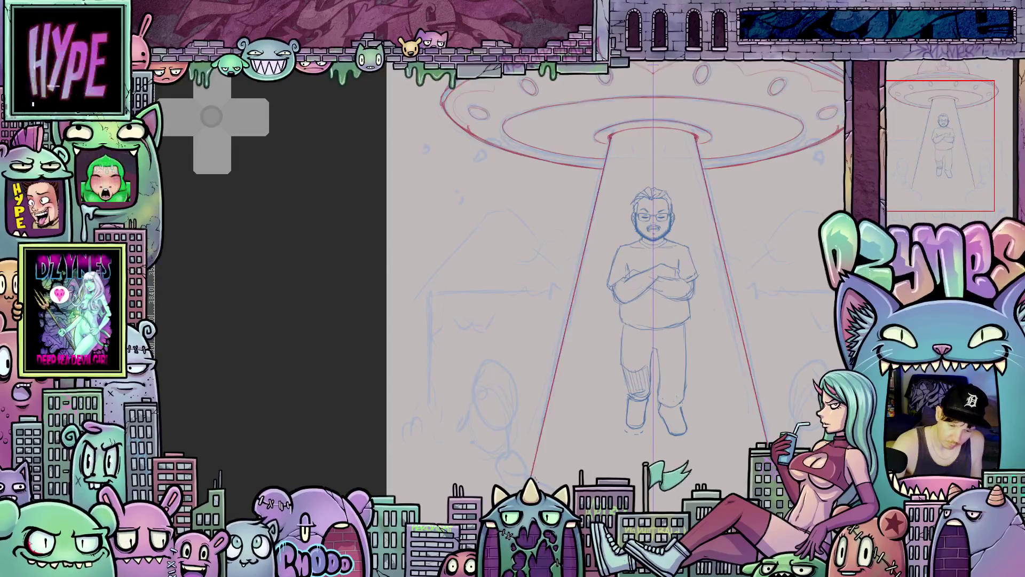
# Adjust zoom and nudge the view around the figure standing in the tractor beam
pyautogui.scroll(3, 532, 476)
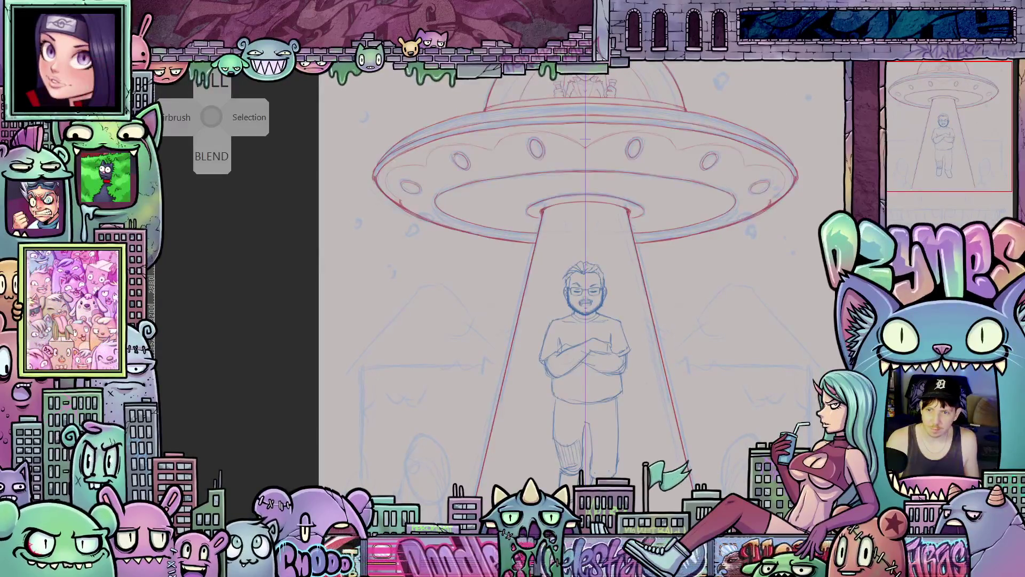
pyautogui.scroll(-3, 673, 274)
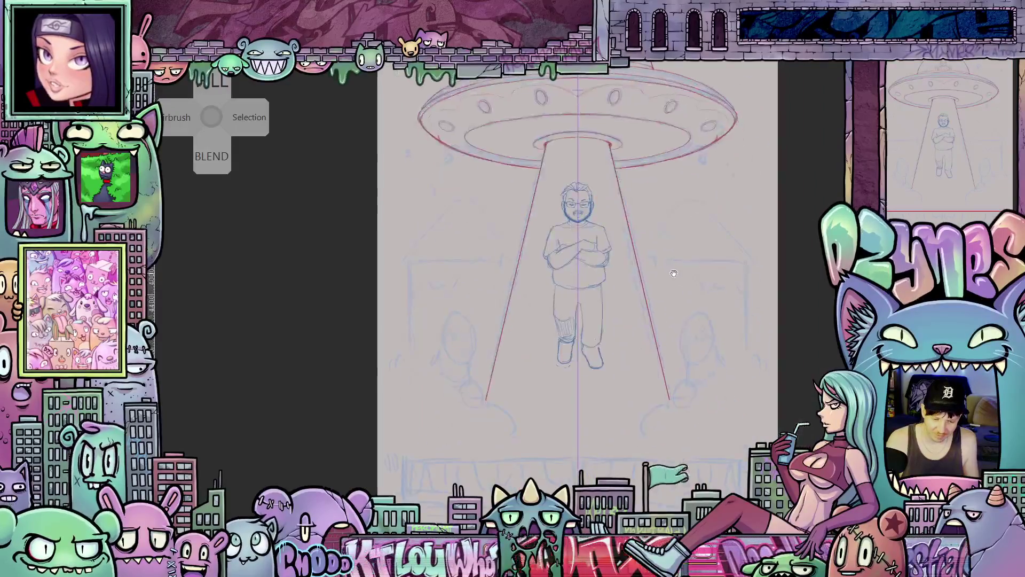
pyautogui.scroll(4, 623, 262)
pyautogui.moveTo(623, 262); pyautogui.dragTo(642, 265)
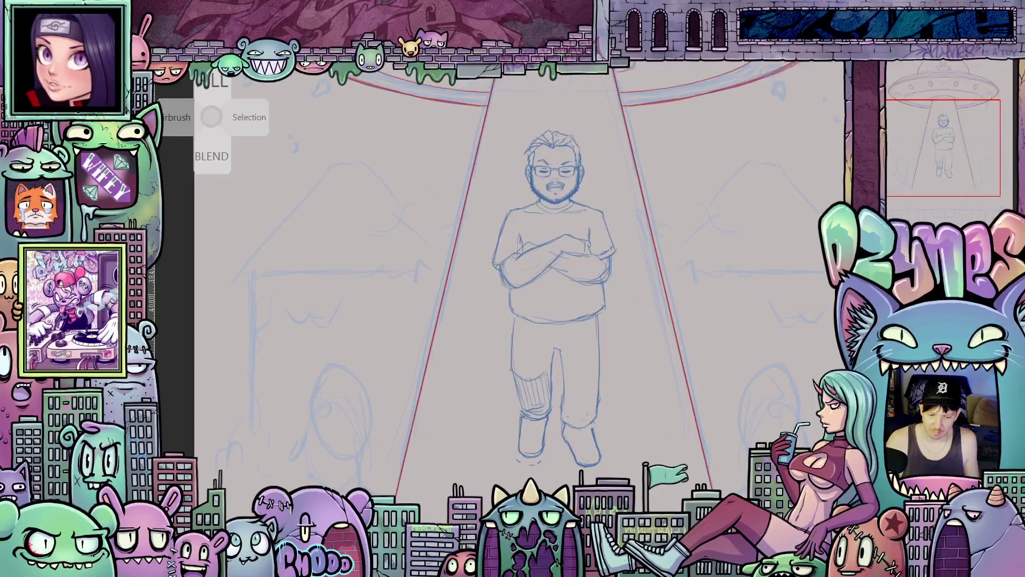
pyautogui.scroll(-3, 719, 319)
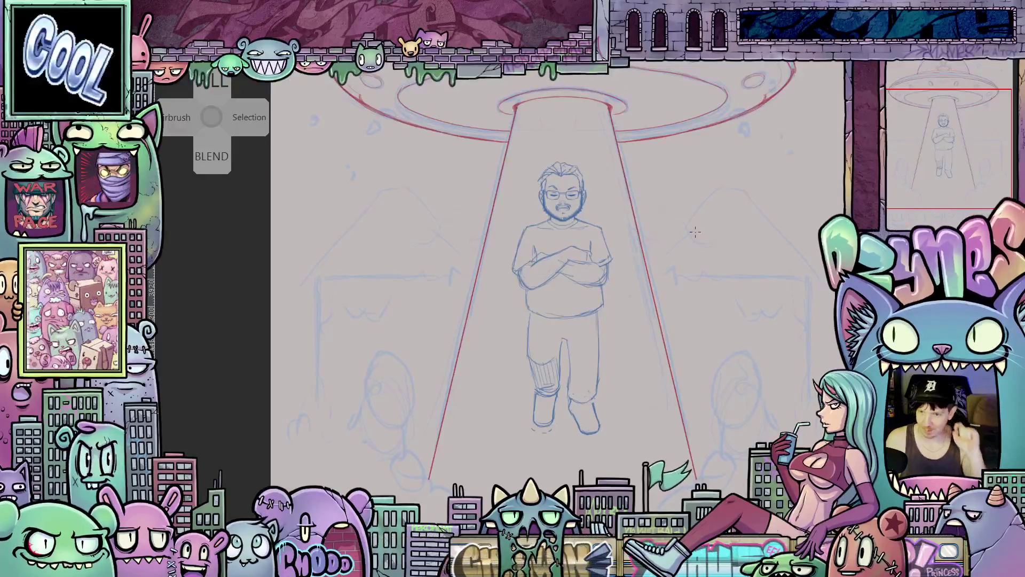
pyautogui.scroll(-3, 695, 231)
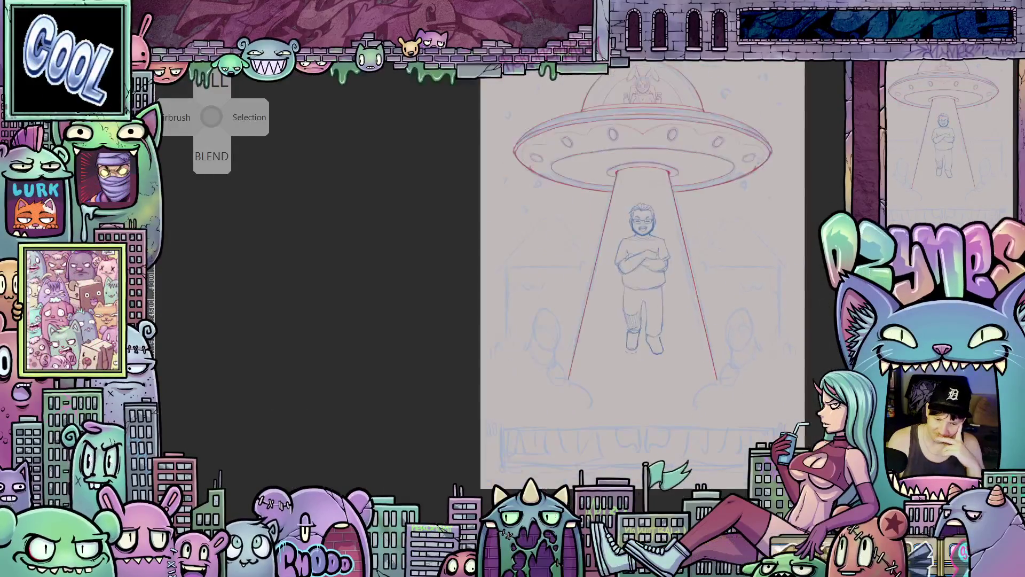
# Lower the page to show its top edge and zoom in on the crossed-arm man
pyautogui.moveTo(642, 267); pyautogui.dragTo(642, 355)
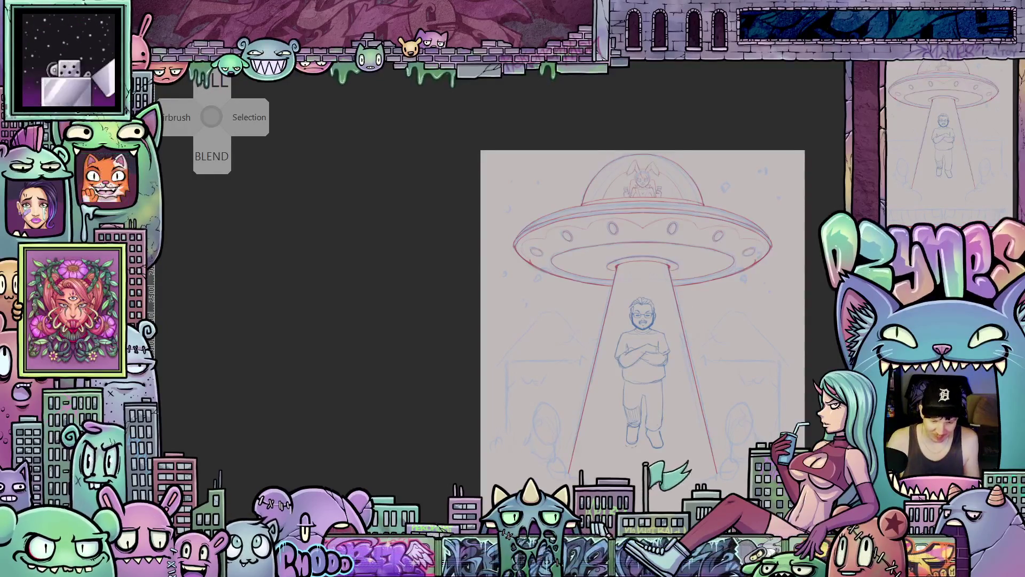
pyautogui.scroll(3, 689, 422)
pyautogui.scroll(1, 636, 444)
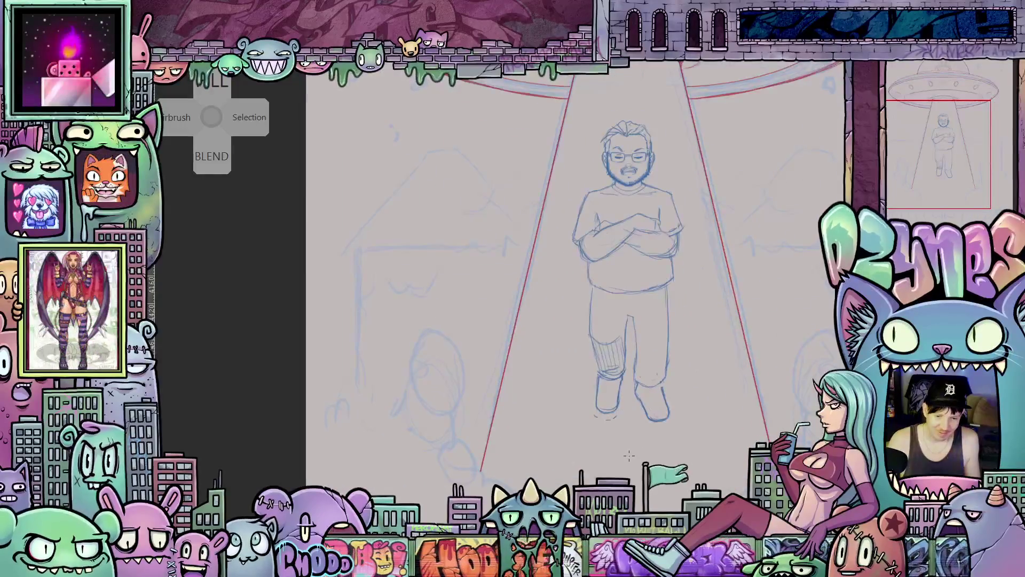
# Zoom in on the man's feet and draw the right shoe's top, front and sole lines
pyautogui.scroll(1, 629, 455)
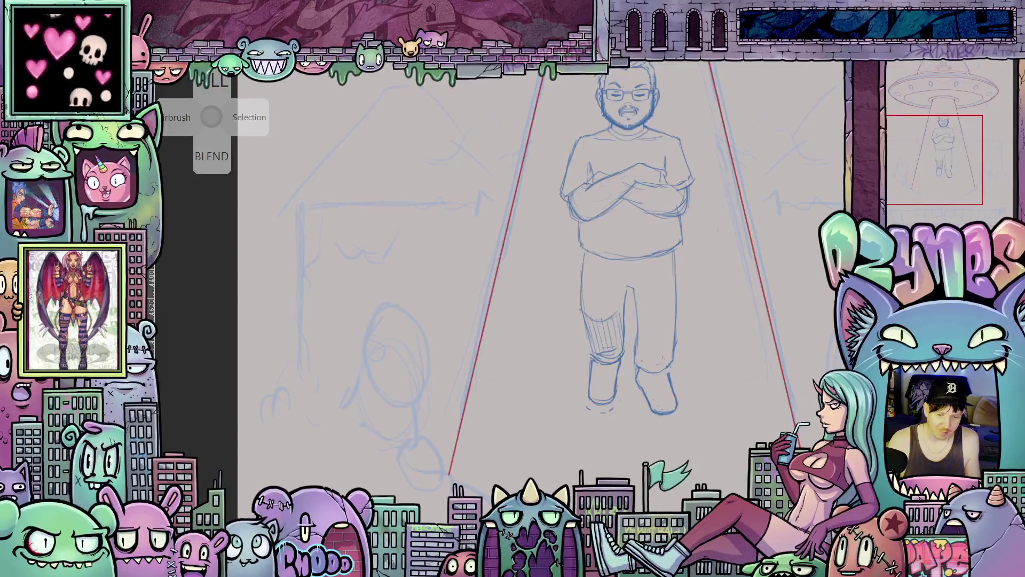
pyautogui.scroll(-2, 667, 385)
pyautogui.scroll(2, 666, 386)
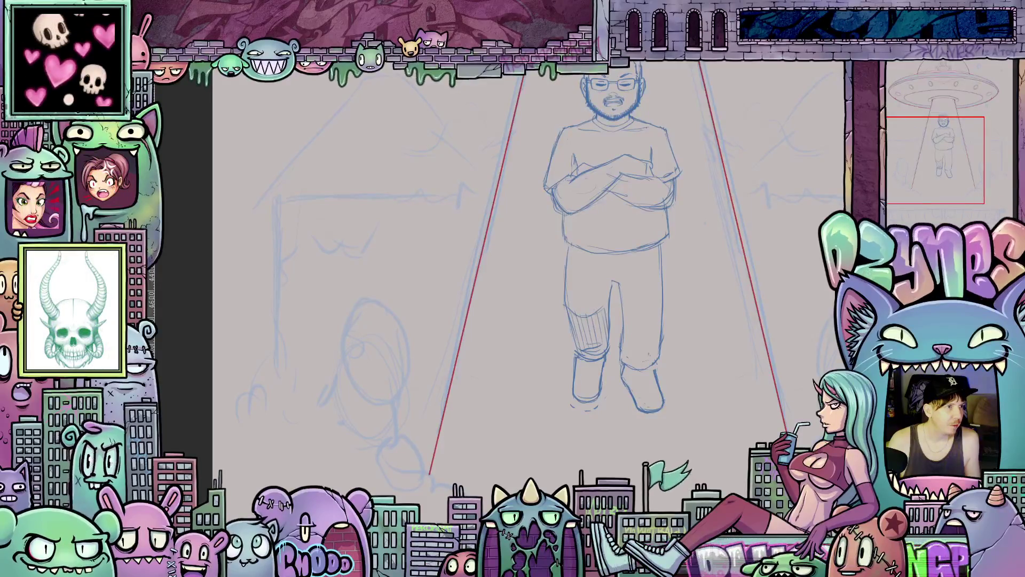
pyautogui.scroll(2, 661, 392)
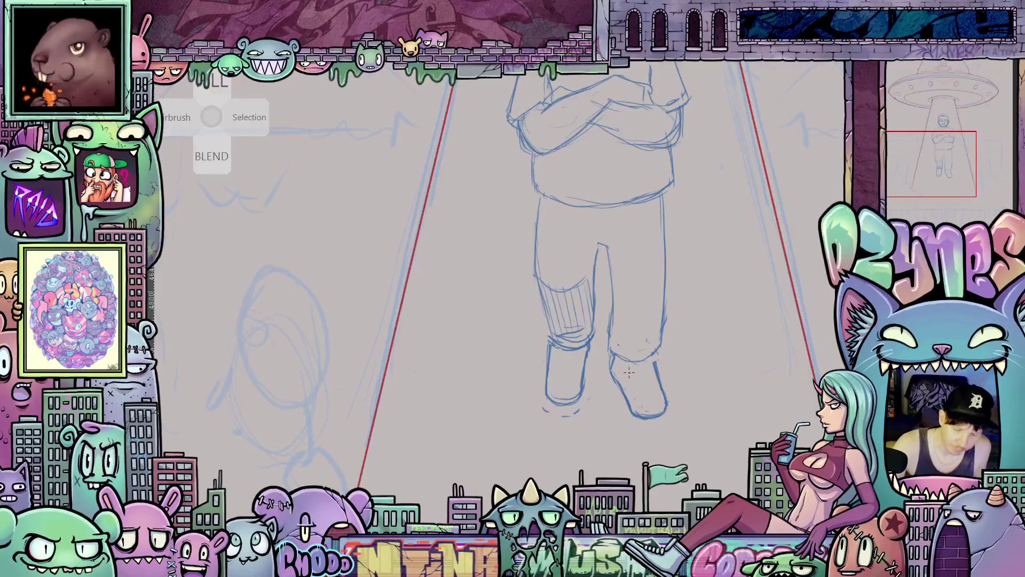
pyautogui.moveTo(629, 365); pyautogui.dragTo(644, 358)
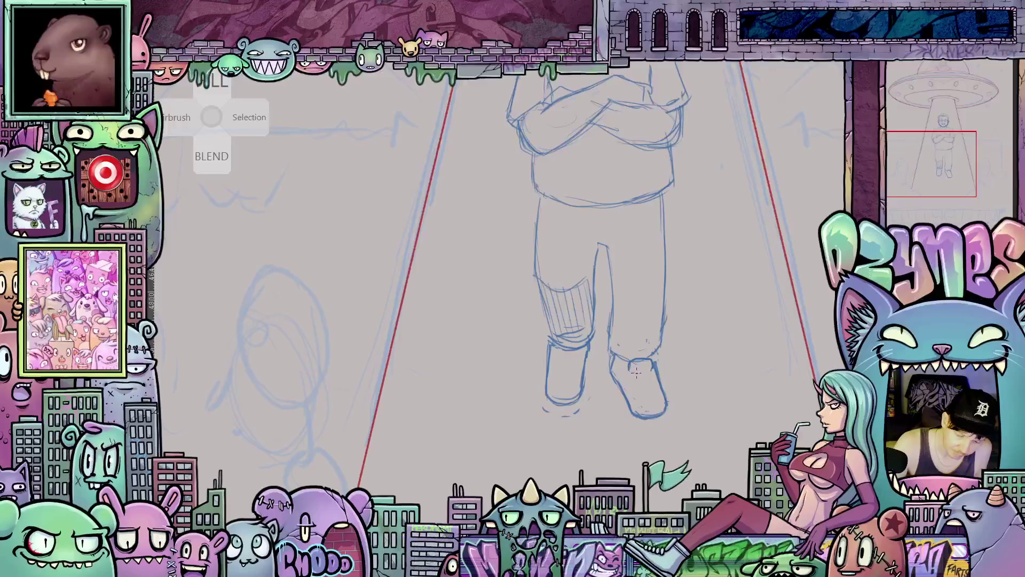
pyautogui.moveTo(630, 374); pyautogui.dragTo(654, 394)
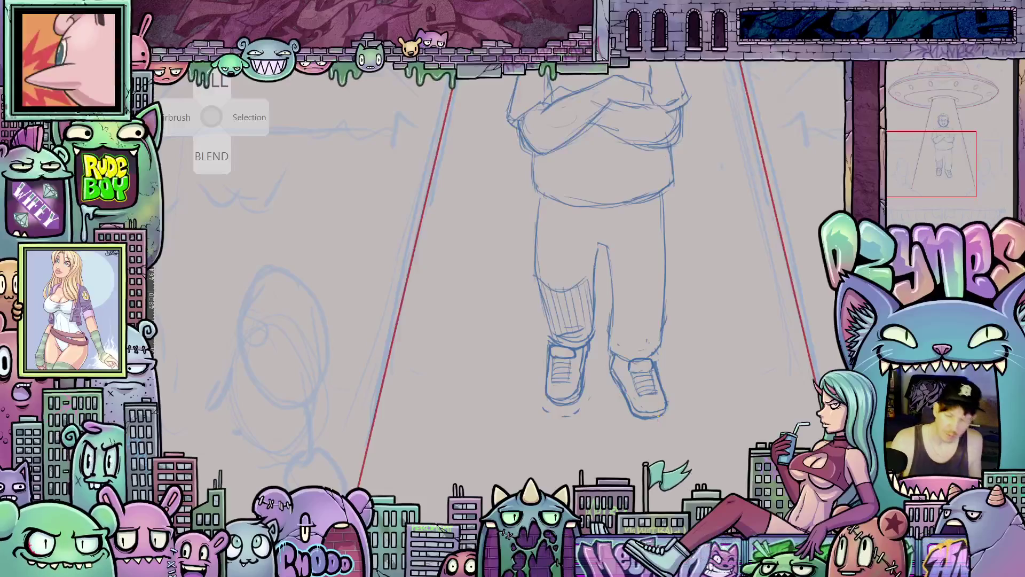
pyautogui.hotkey('ctrl', '0')
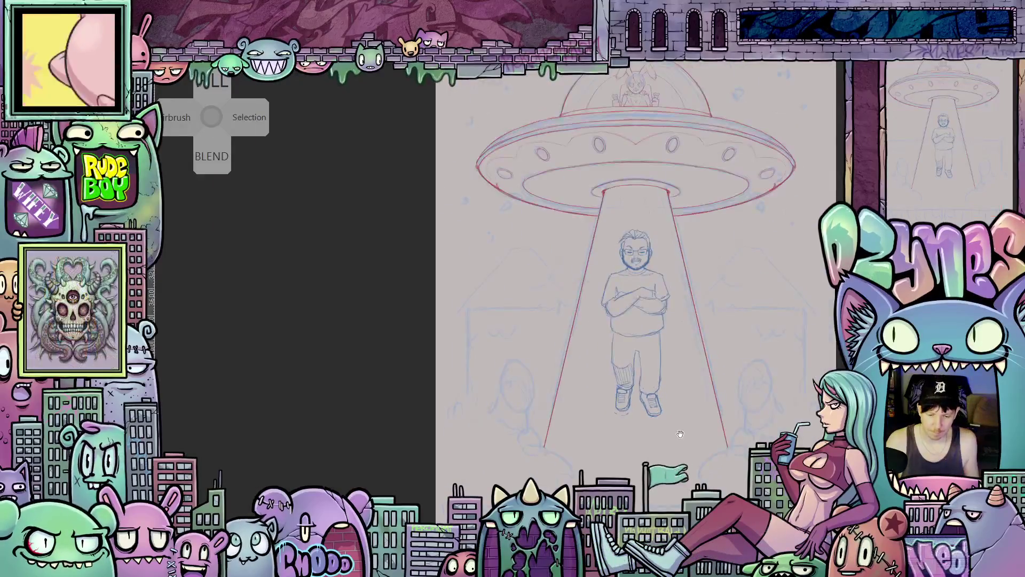
# Shift the drawing higher and zoom in on the beamed man and both onlookers
pyautogui.moveTo(624, 462); pyautogui.dragTo(610, 396)
pyautogui.scroll(5, 609, 396)
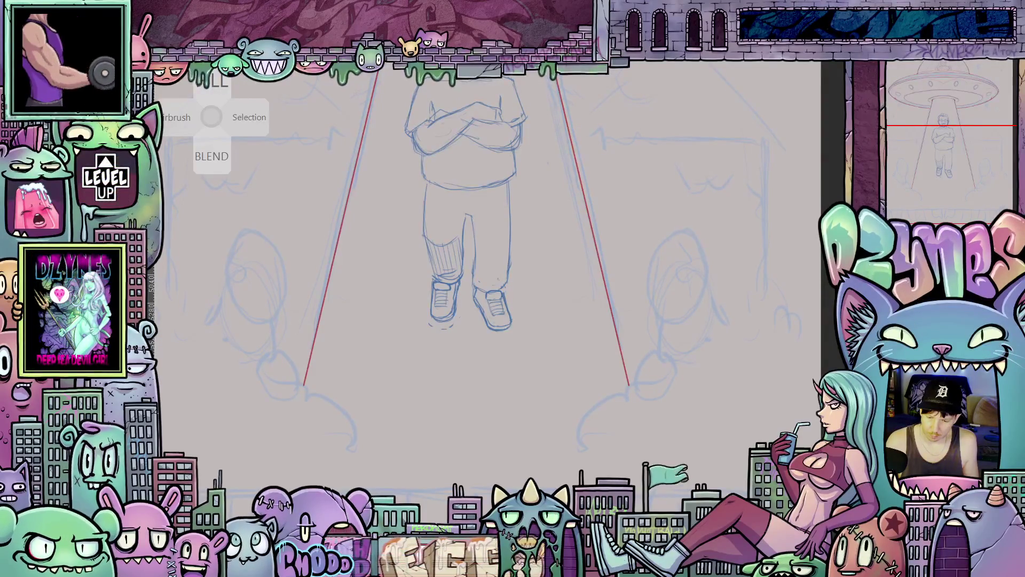
# In Color settings, move the hue from blue to purple, darken it, and confirm
pyautogui.press('c')
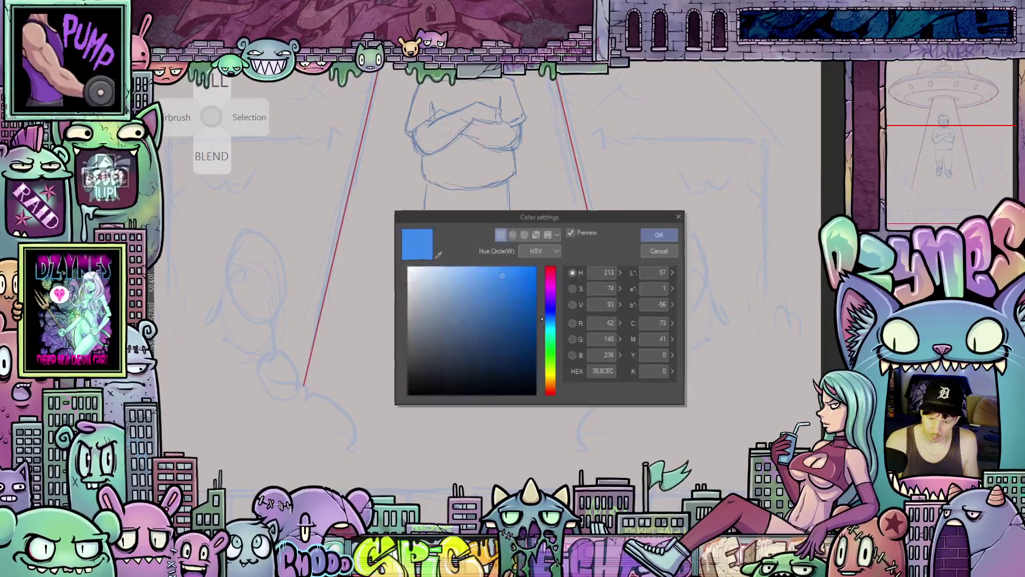
pyautogui.click(553, 296)
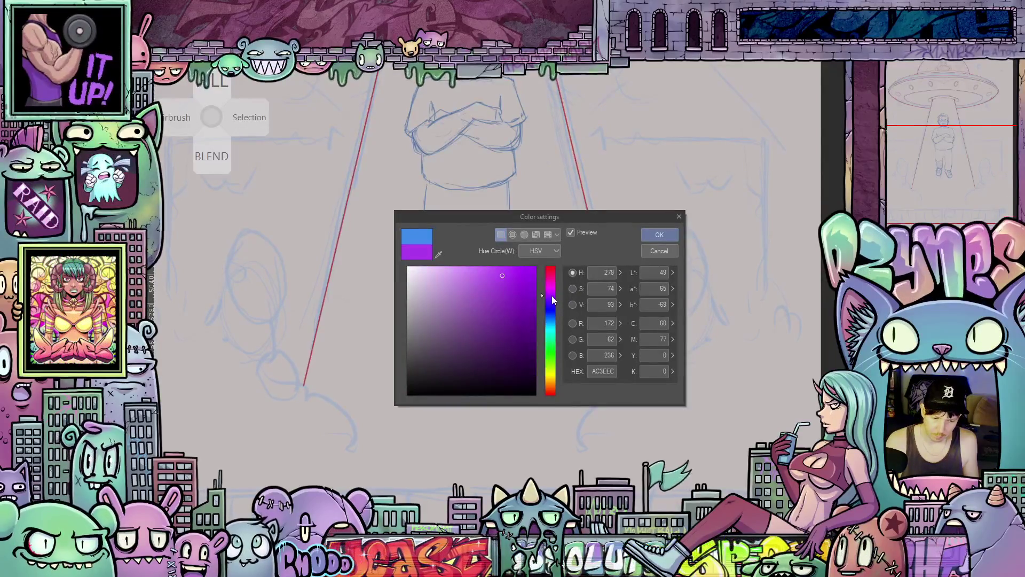
pyautogui.click(530, 326)
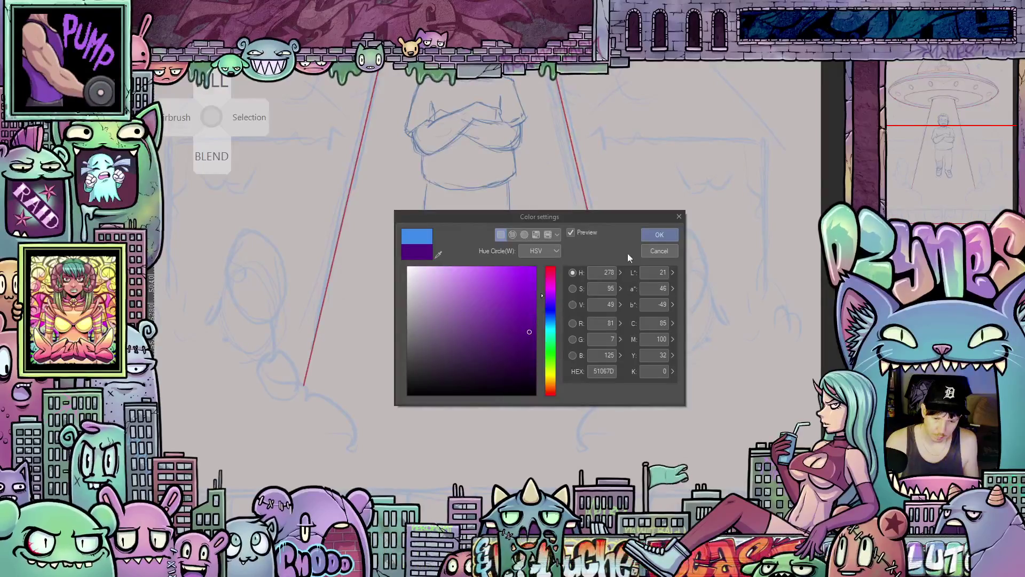
pyautogui.click(656, 235)
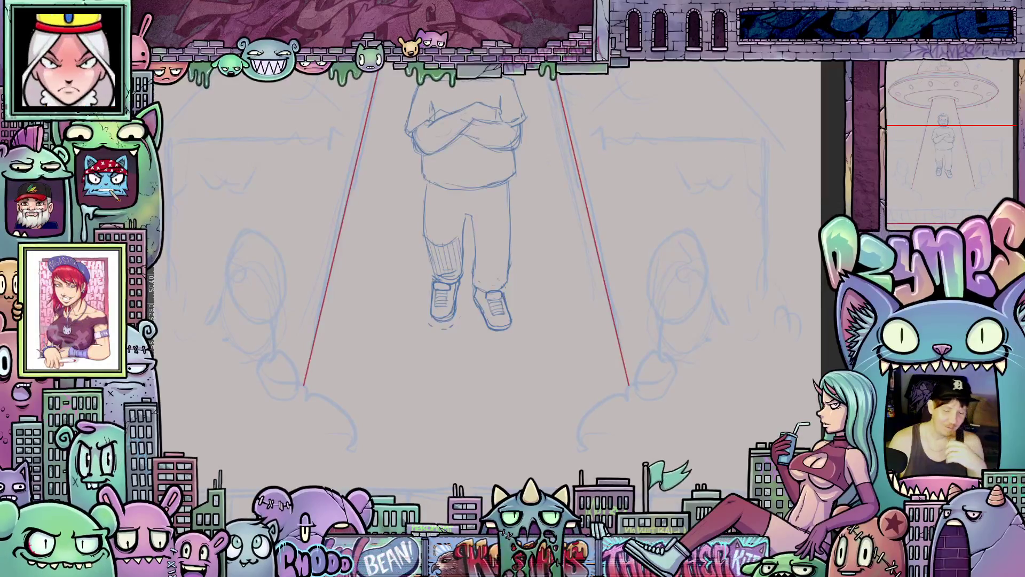
# Sketch a dark purple circle over the right-hand onlooker's head
pyautogui.scroll(-1, 574, 321)
pyautogui.scroll(-1, 573, 322)
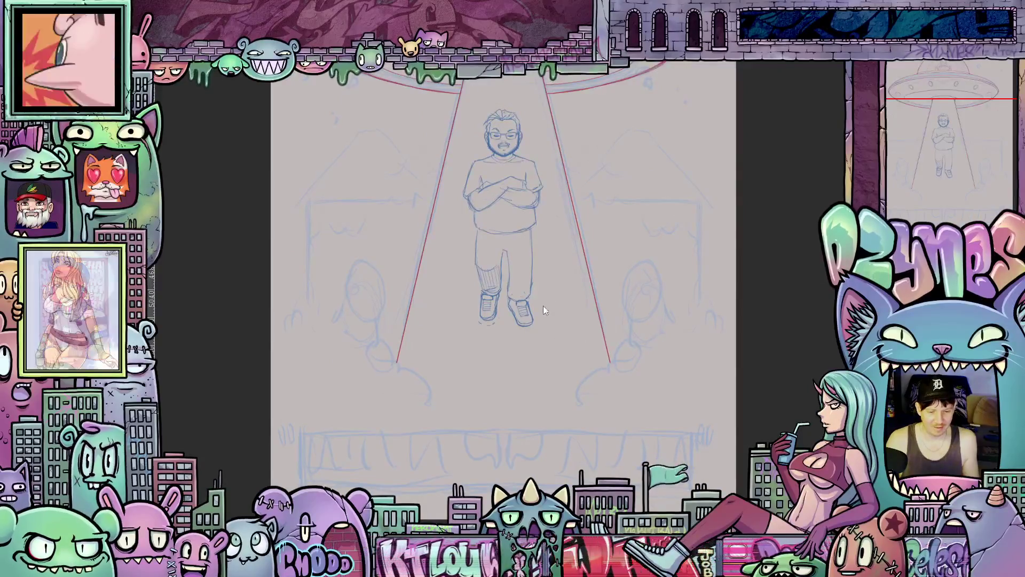
pyautogui.scroll(2, 649, 357)
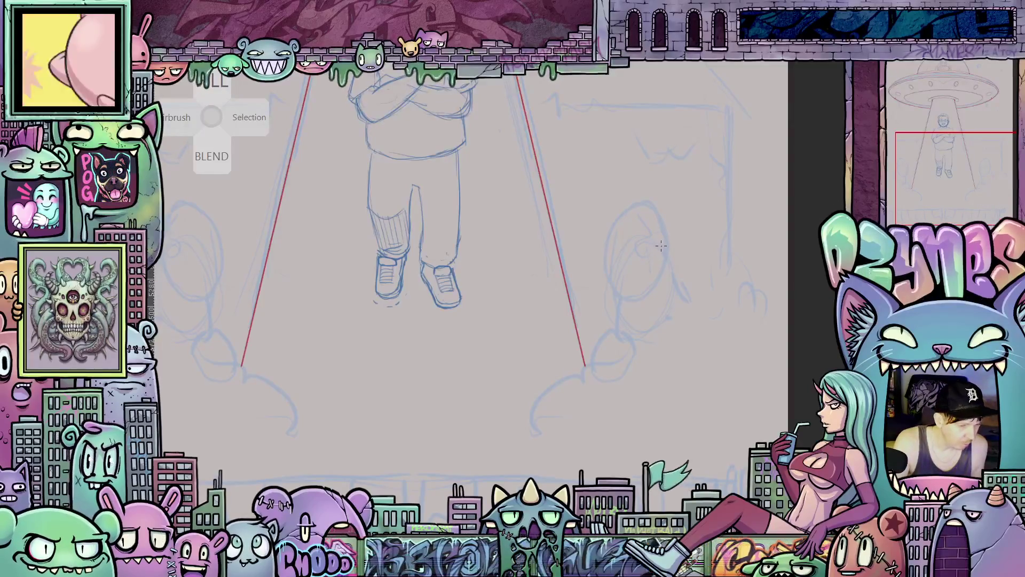
pyautogui.moveTo(621, 244)
pyautogui.mouseDown()
pyautogui.moveTo(644, 275)
pyautogui.moveTo(654, 216)
pyautogui.moveTo(666, 256)
pyautogui.moveTo(647, 286)
pyautogui.moveTo(626, 220)
pyautogui.moveTo(644, 213)
pyautogui.mouseUp()
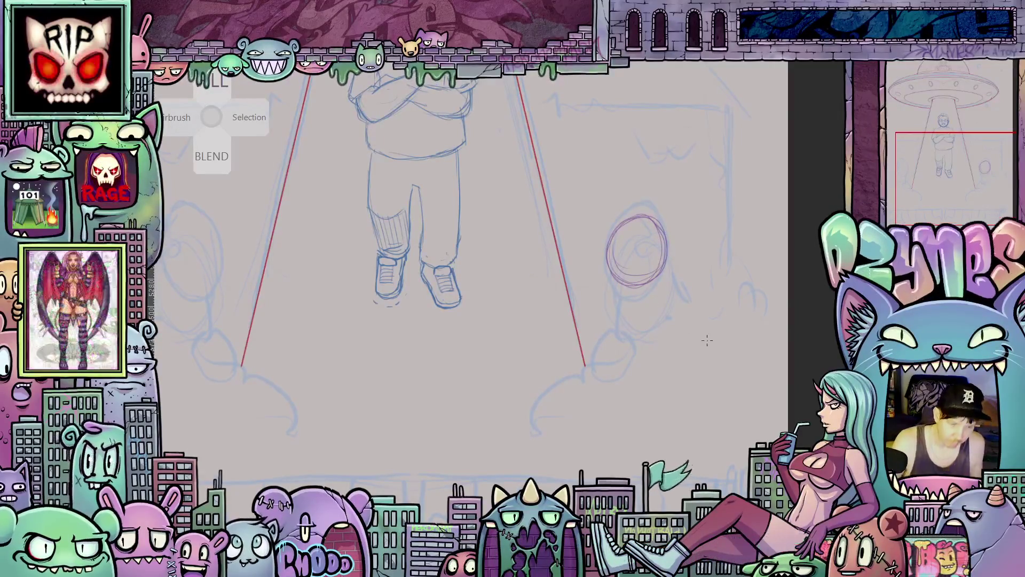
pyautogui.scroll(3, 698, 343)
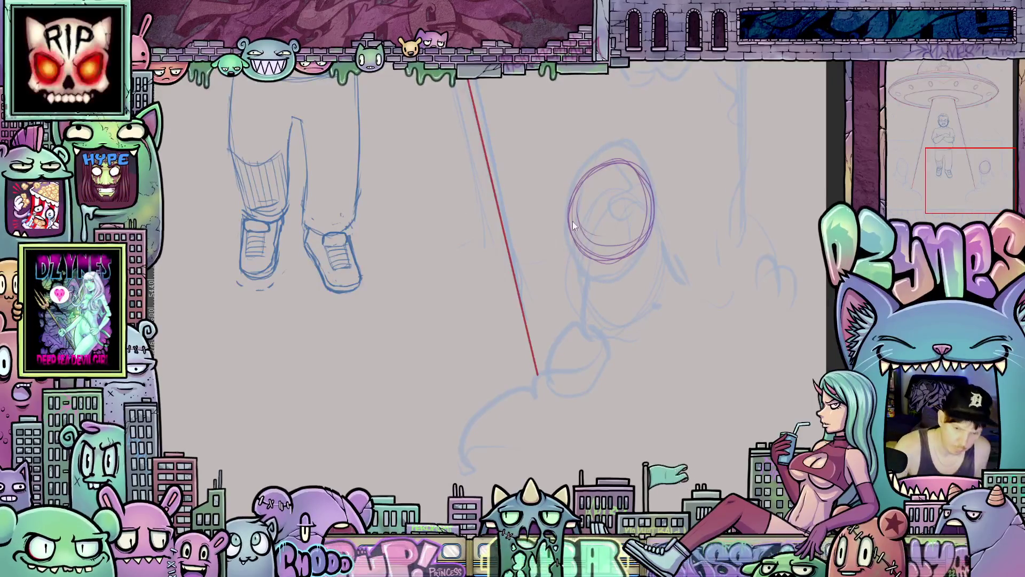
# Retrace the onlooker's purple head circle all around and draw the second eye
pyautogui.moveTo(571, 198); pyautogui.dragTo(567, 239)
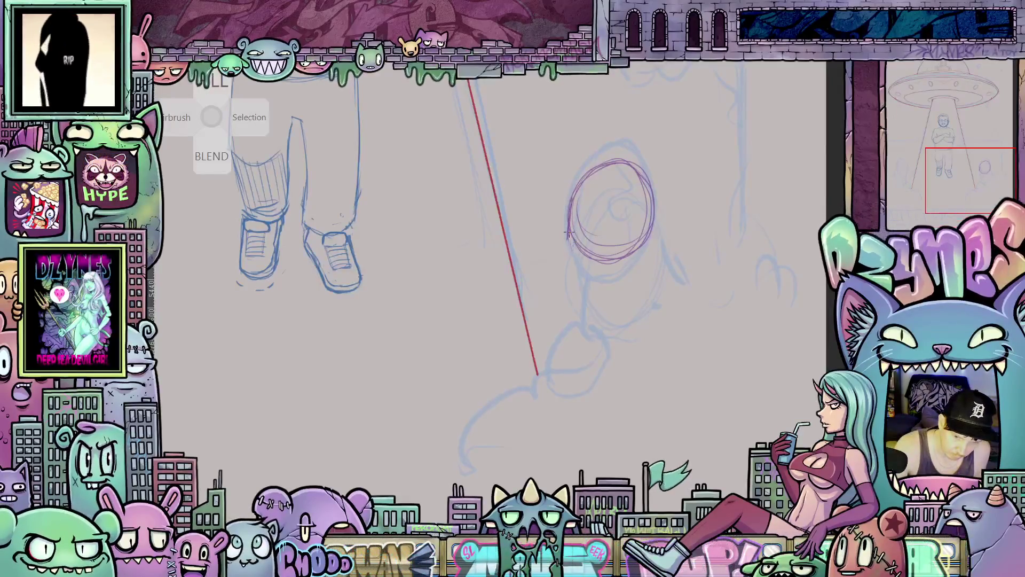
pyautogui.moveTo(585, 264)
pyautogui.mouseDown()
pyautogui.moveTo(638, 270)
pyautogui.moveTo(653, 231)
pyautogui.mouseUp()
pyautogui.moveTo(569, 239)
pyautogui.mouseDown()
pyautogui.moveTo(579, 178)
pyautogui.moveTo(604, 163)
pyautogui.moveTo(646, 233)
pyautogui.moveTo(648, 184)
pyautogui.mouseUp()
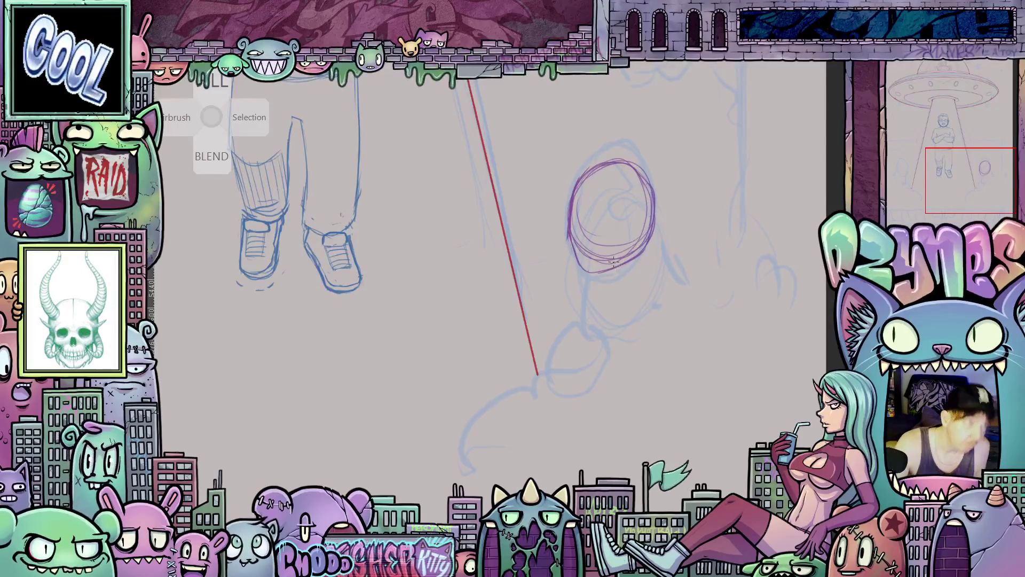
pyautogui.moveTo(570, 232)
pyautogui.mouseDown()
pyautogui.moveTo(587, 267)
pyautogui.moveTo(600, 268)
pyautogui.mouseUp()
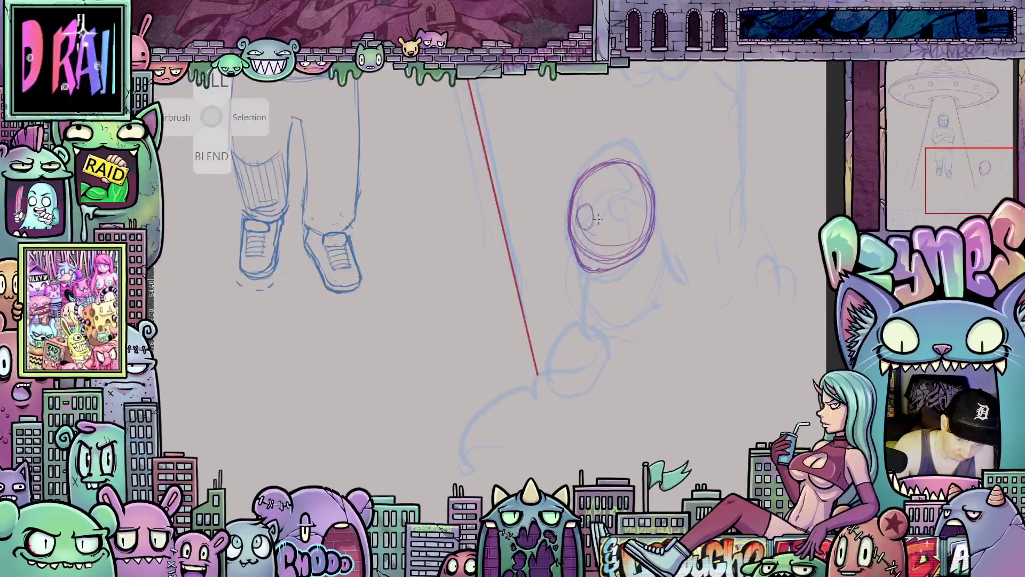
pyautogui.moveTo(619, 211)
pyautogui.mouseDown()
pyautogui.moveTo(612, 231)
pyautogui.moveTo(621, 212)
pyautogui.mouseUp()
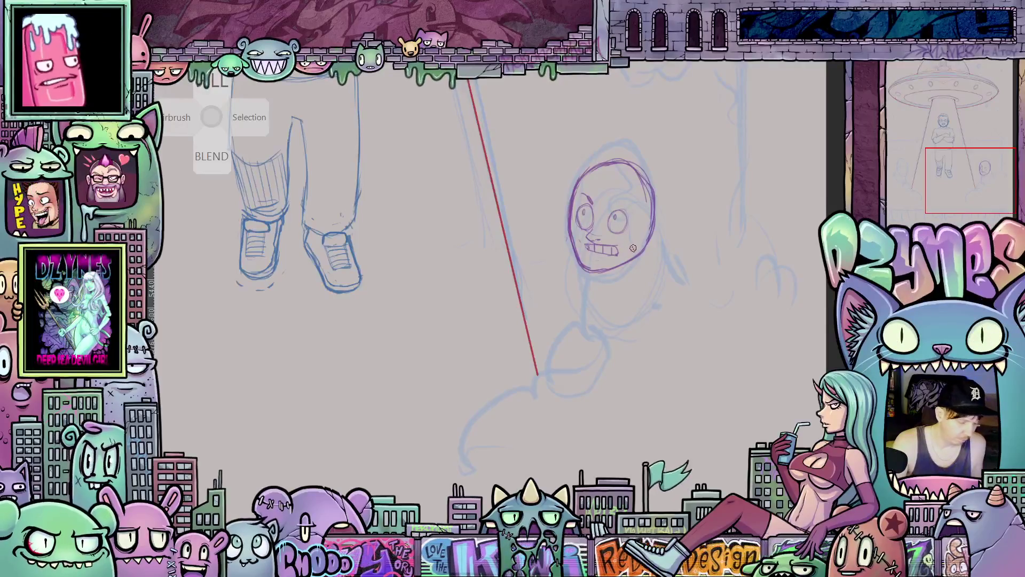
pyautogui.moveTo(632, 251); pyautogui.dragTo(561, 273)
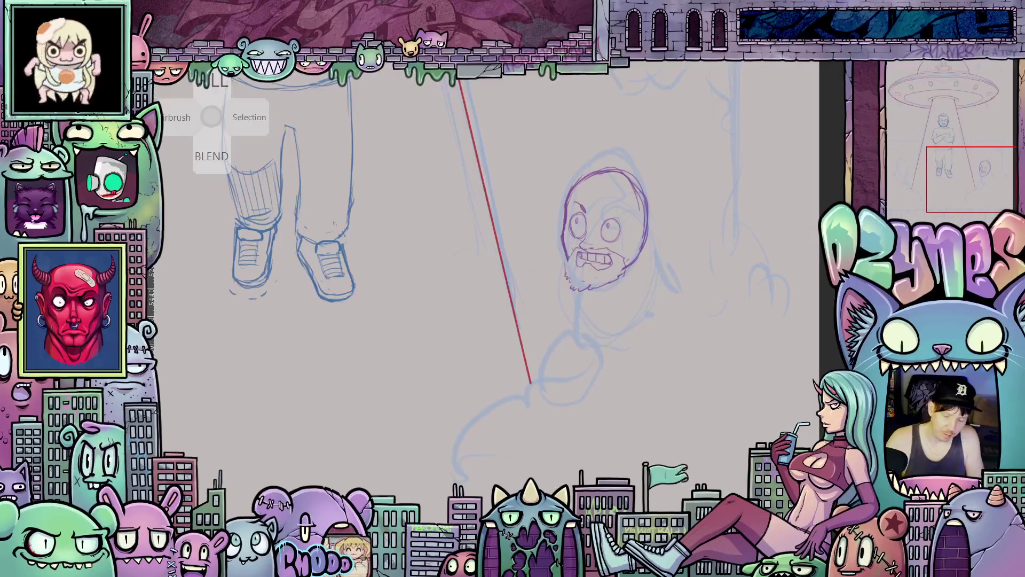
# Draw an ear on the right of the onlooker's face, then frame the floating man's legs
pyautogui.moveTo(642, 235)
pyautogui.mouseDown()
pyautogui.moveTo(644, 256)
pyautogui.moveTo(634, 253)
pyautogui.mouseUp()
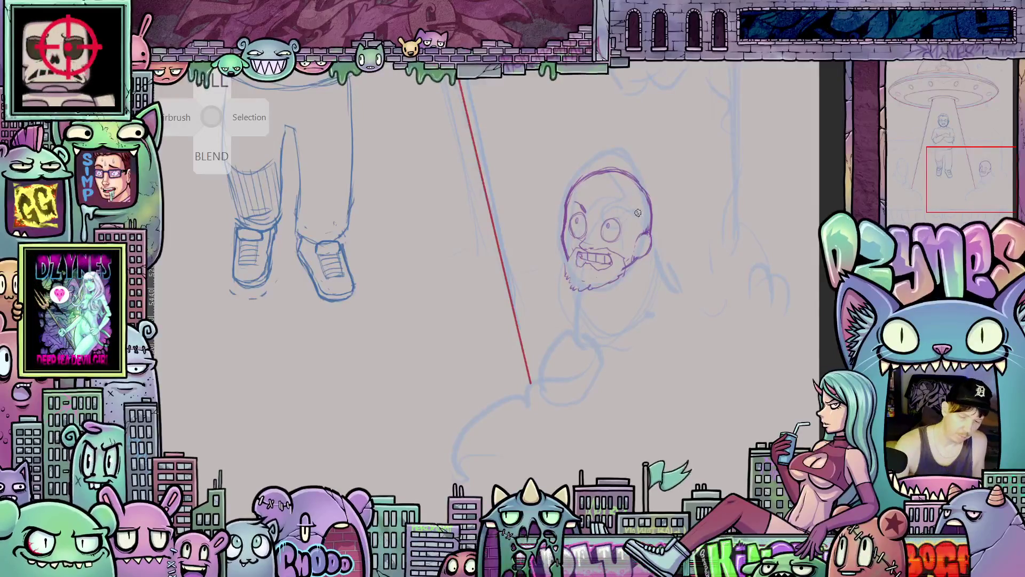
pyautogui.moveTo(657, 272); pyautogui.dragTo(665, 331)
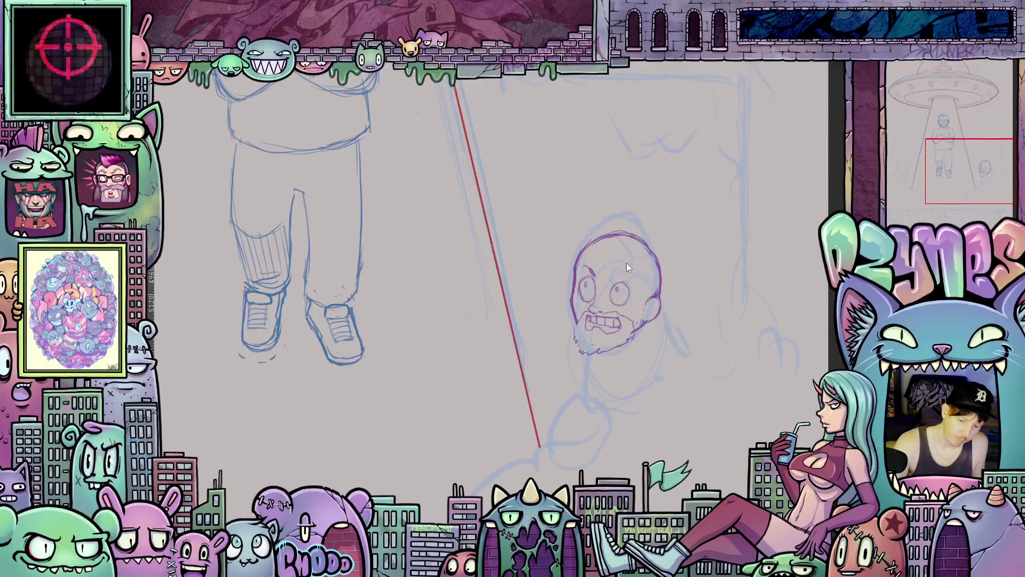
pyautogui.press('space')
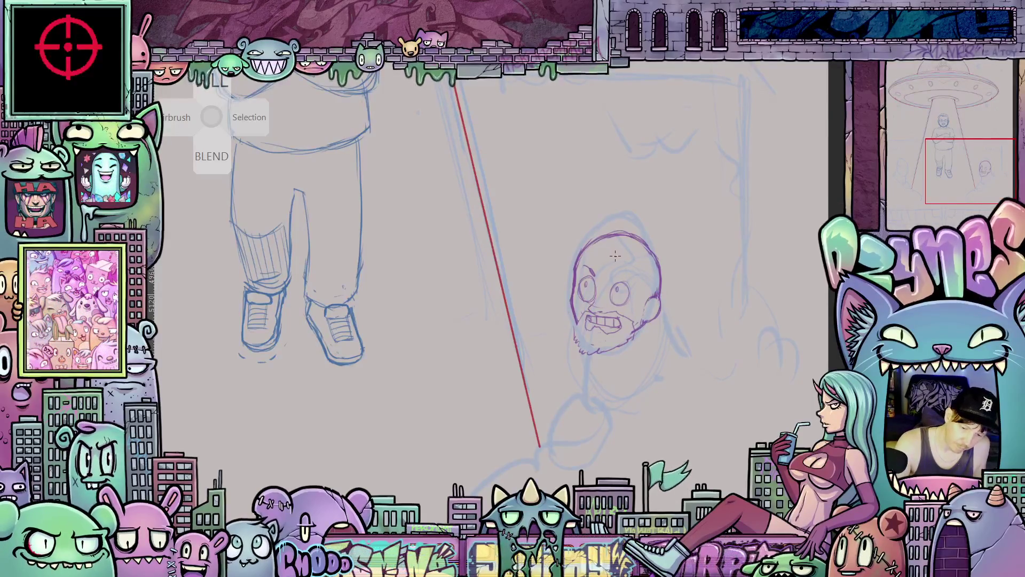
# Add a short purple detail line to the upper right of the bald onlooker's head
pyautogui.moveTo(614, 256)
pyautogui.mouseDown()
pyautogui.moveTo(650, 278)
pyautogui.moveTo(646, 258)
pyautogui.moveTo(650, 290)
pyautogui.moveTo(643, 282)
pyautogui.mouseUp()
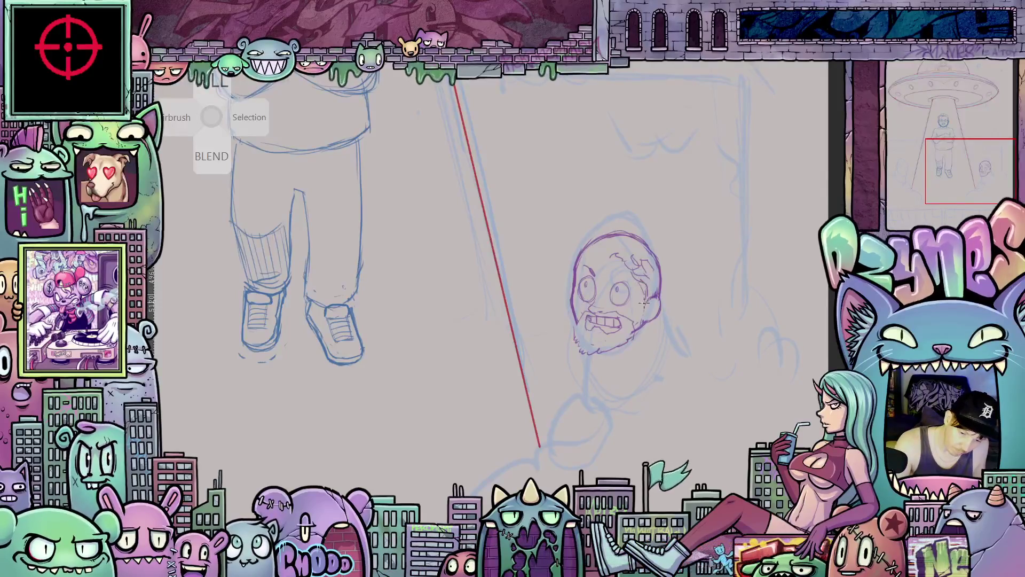
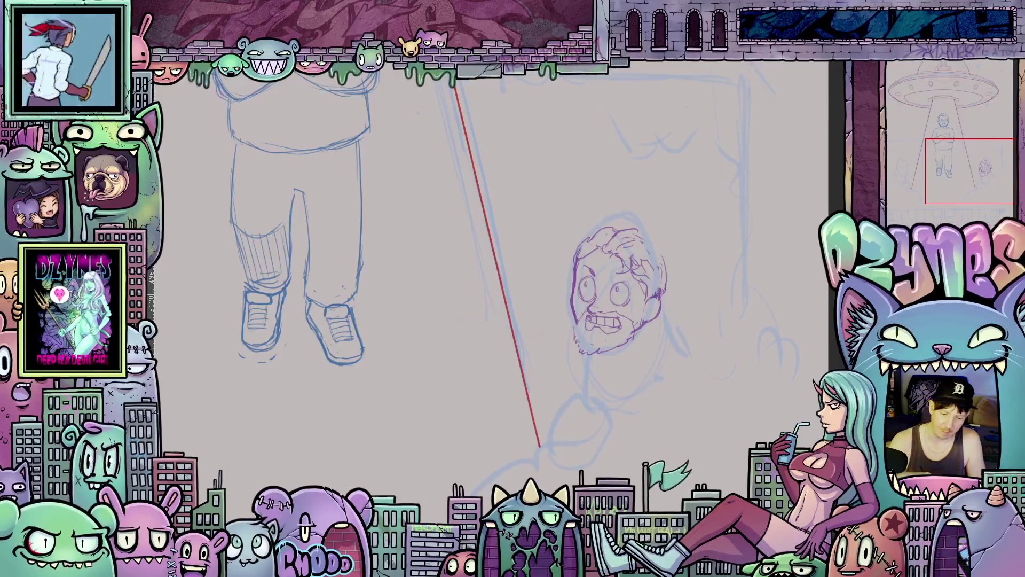
# Hide the palettes and fit the entire UFO sketch to the window
pyautogui.press('Tab')
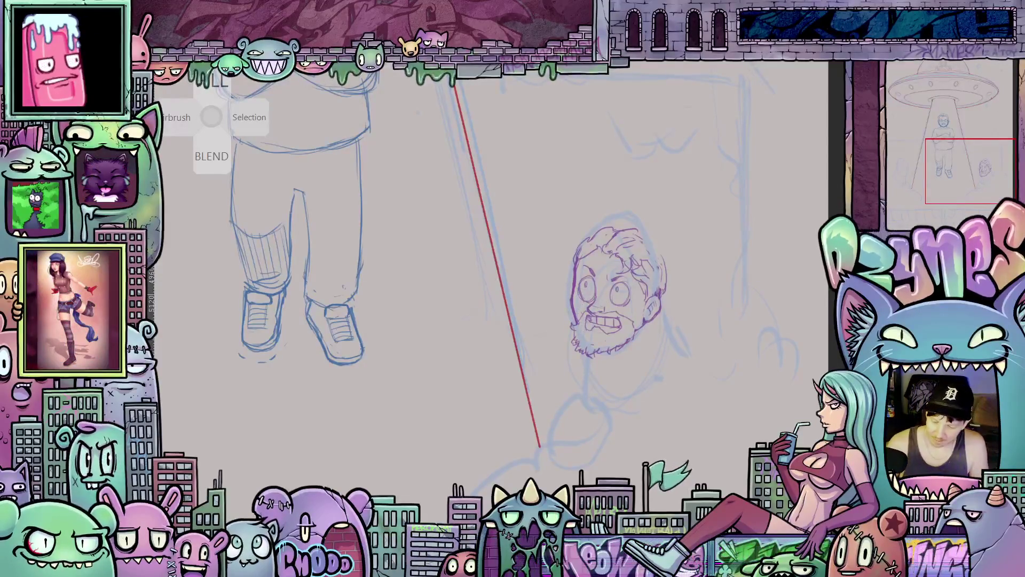
pyautogui.hotkey('ctrl', '0')
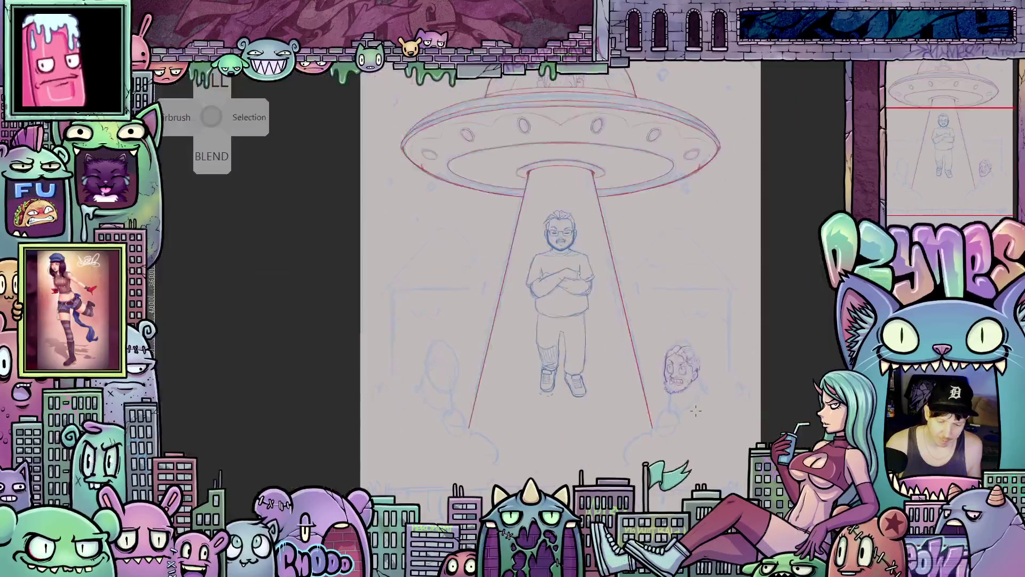
# Enlarge the bearded head sketch beside the beam with a free transform
pyautogui.scroll(5, 696, 410)
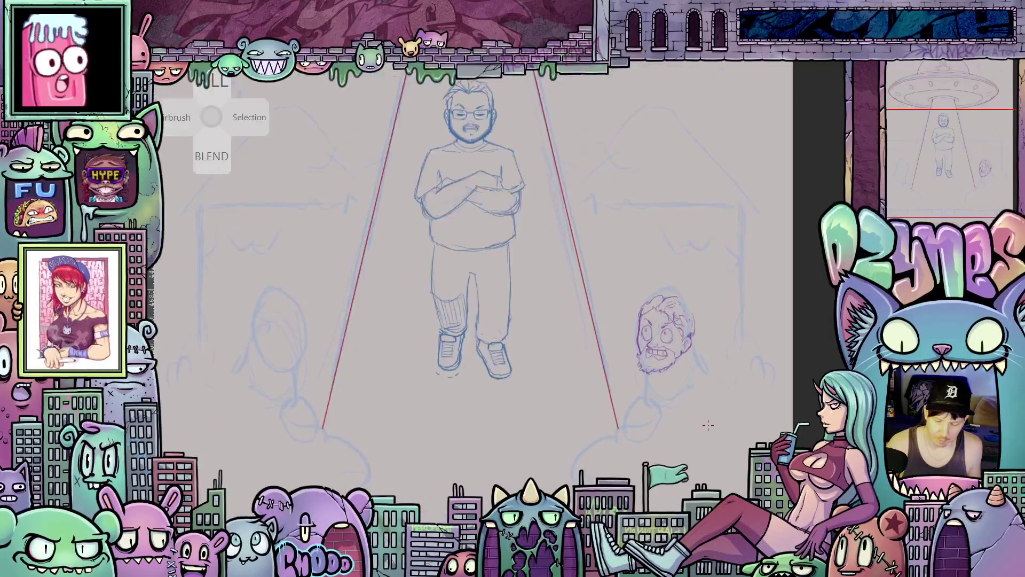
pyautogui.hotkey('ctrl', 't')
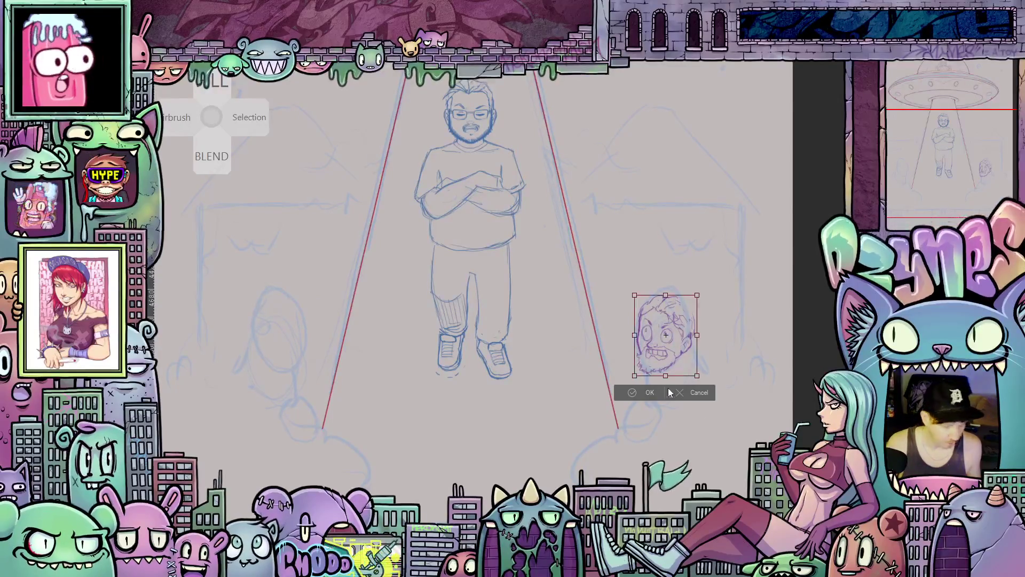
pyautogui.moveTo(697, 375)
pyautogui.mouseDown()
pyautogui.moveTo(714, 398)
pyautogui.moveTo(695, 382)
pyautogui.mouseUp()
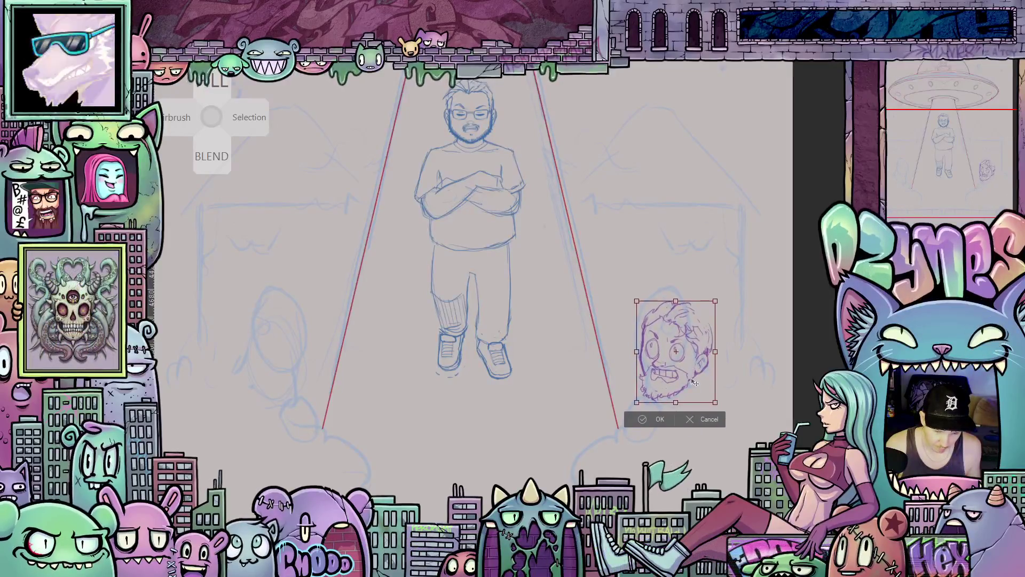
pyautogui.click(661, 420)
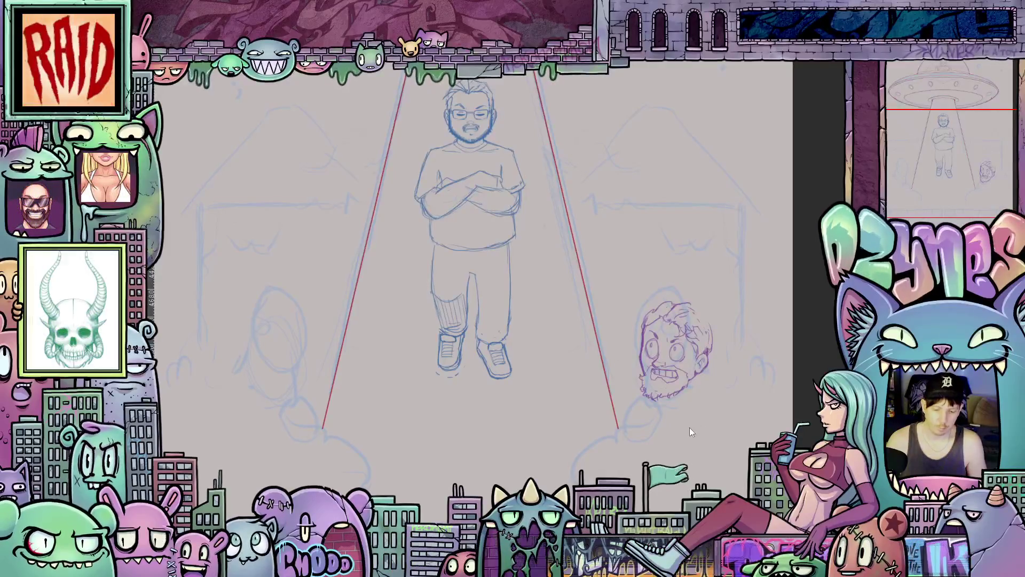
pyautogui.scroll(3, 694, 416)
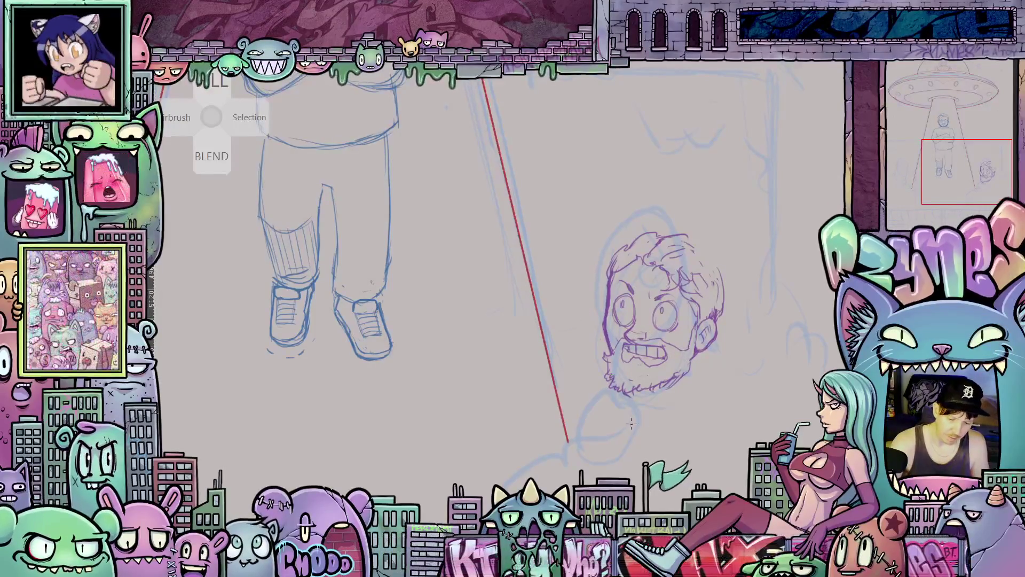
pyautogui.hotkey('ctrl', '0')
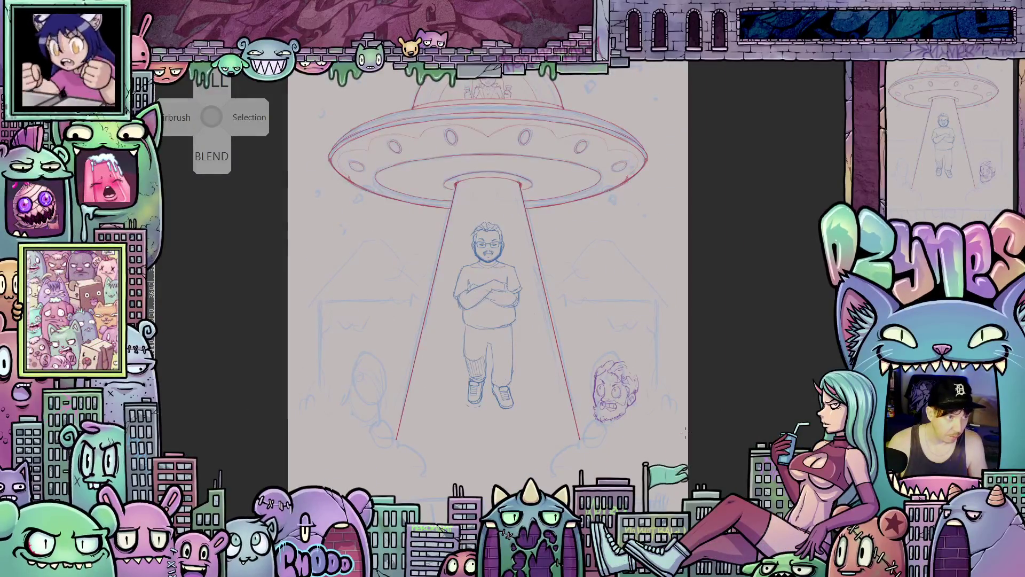
pyautogui.scroll(2, 687, 436)
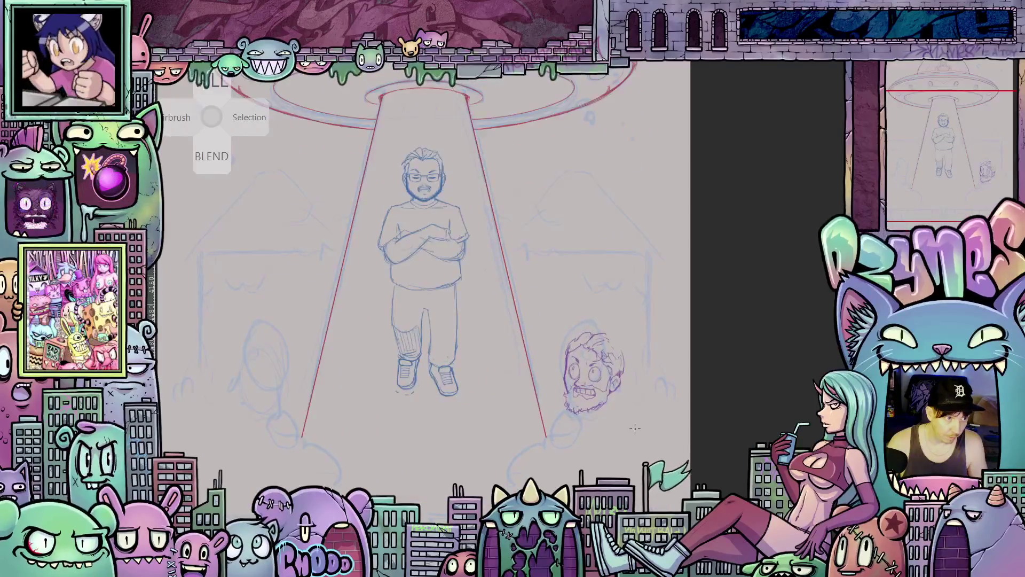
pyautogui.scroll(1, 609, 436)
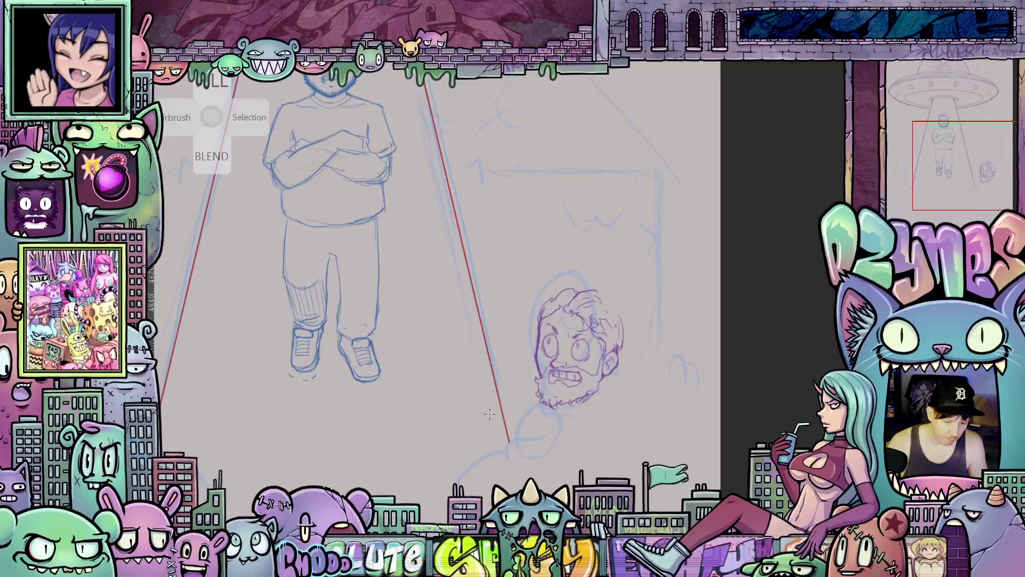
pyautogui.scroll(-3, 472, 409)
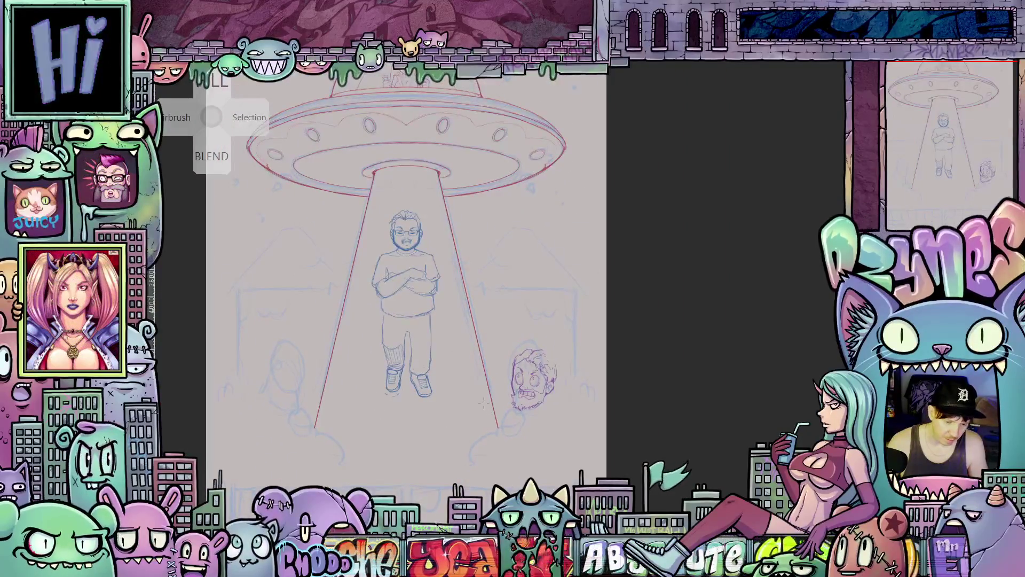
pyautogui.scroll(3, 549, 398)
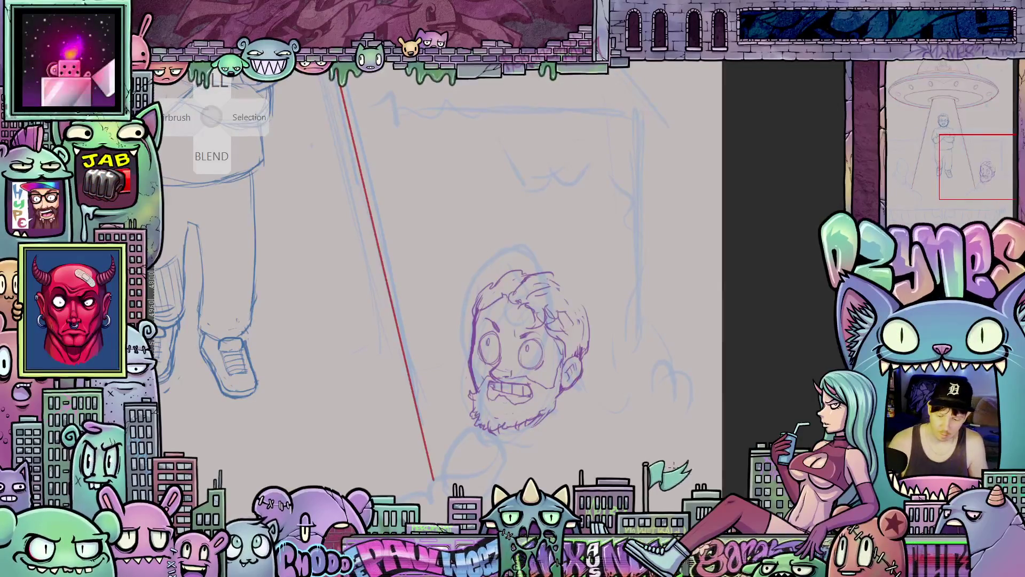
pyautogui.scroll(-2, 438, 278)
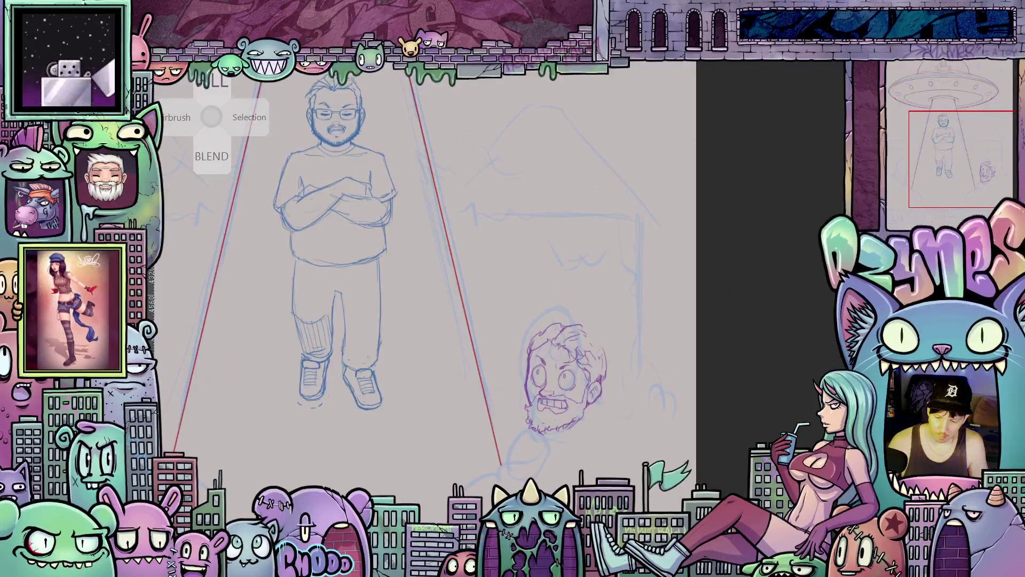
pyautogui.scroll(2, 438, 277)
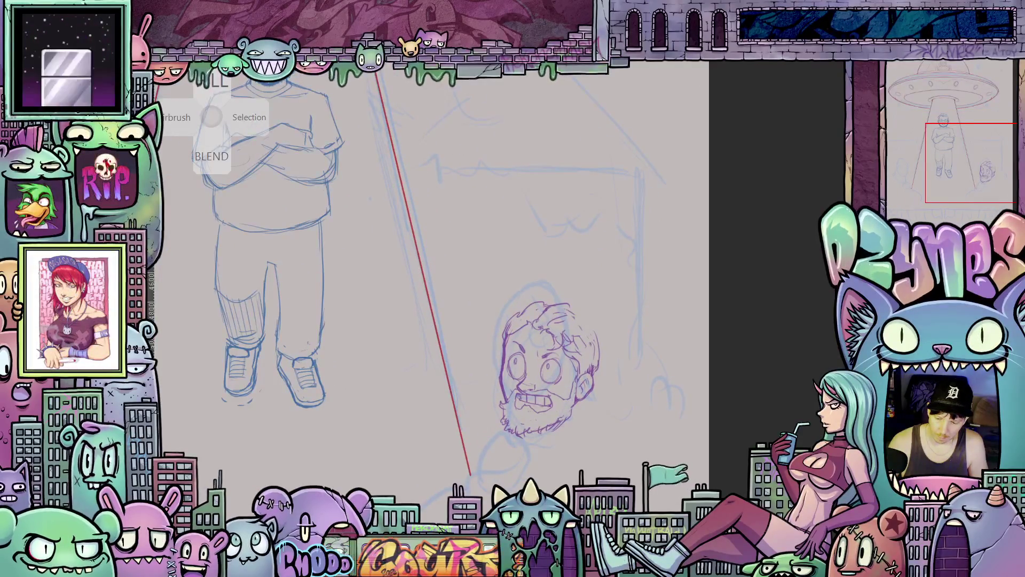
# Change the drawing colour from blue to red (BE080B)
pyautogui.click(915, 76)
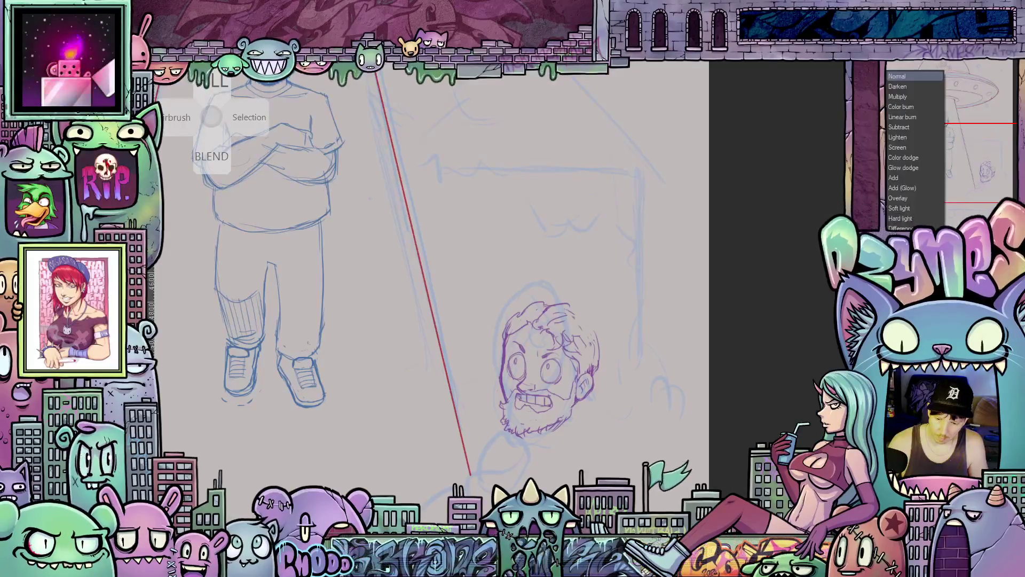
pyautogui.press('Escape')
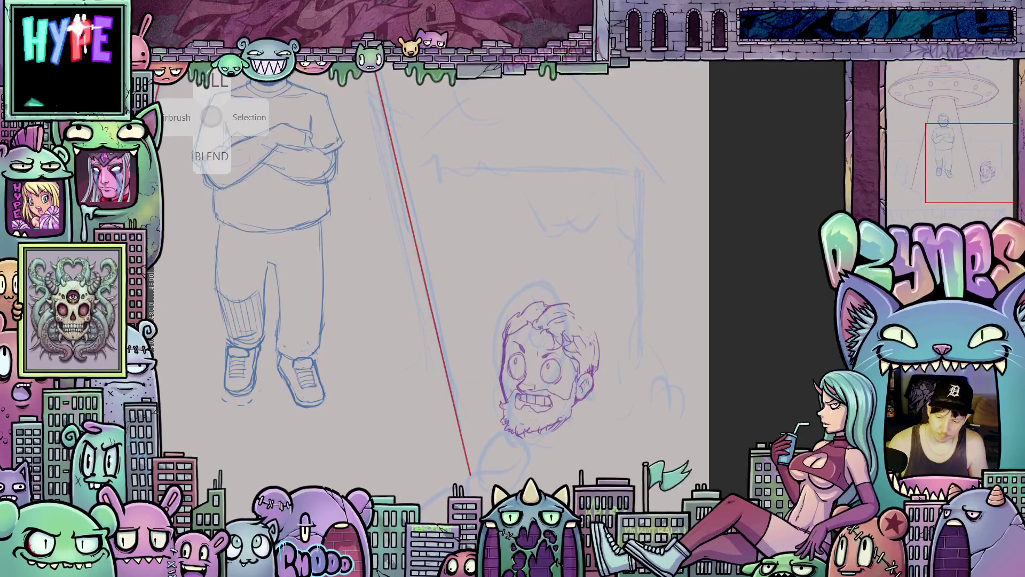
pyautogui.click(531, 309)
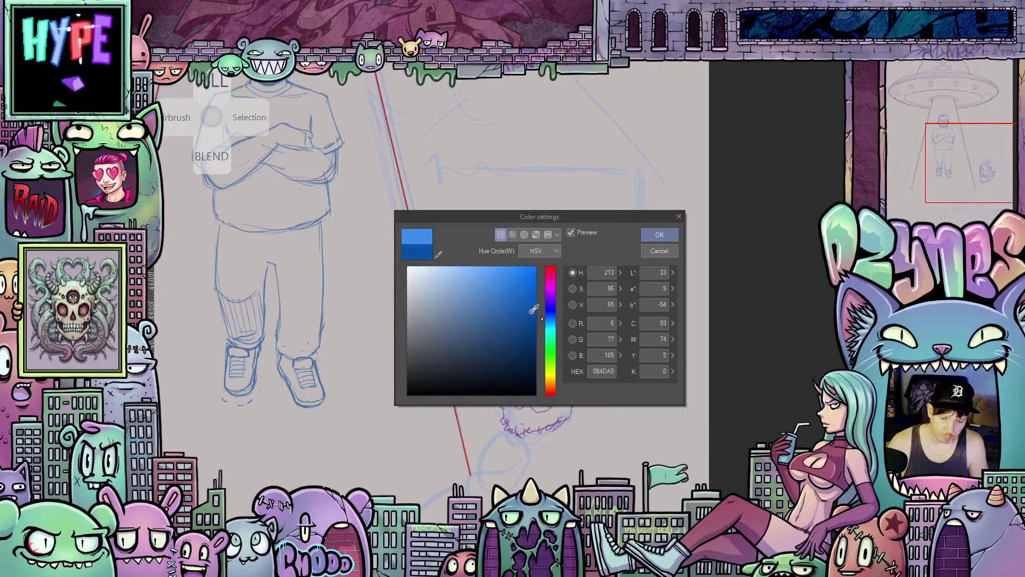
pyautogui.click(531, 299)
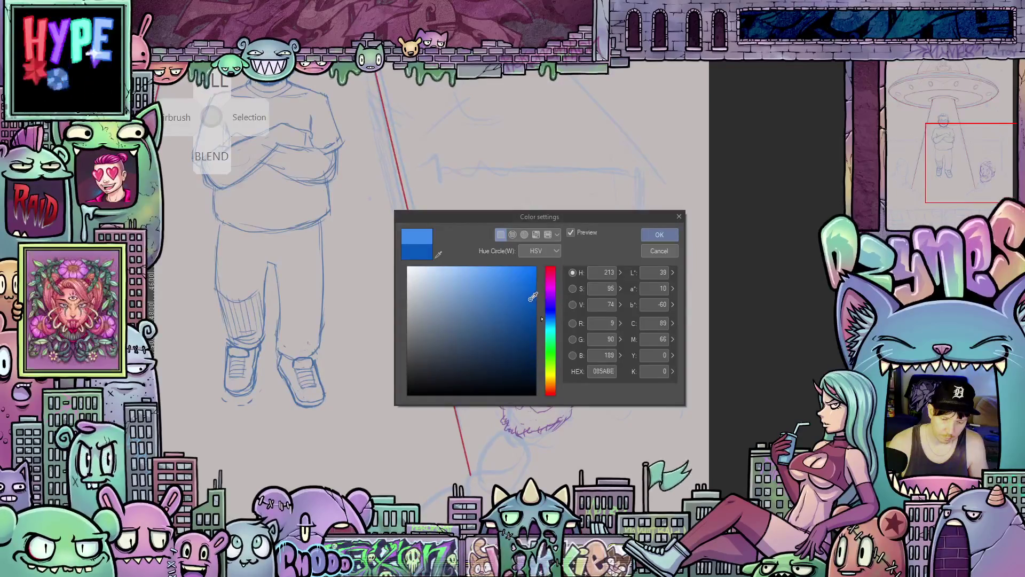
pyautogui.moveTo(551, 276); pyautogui.dragTo(555, 261)
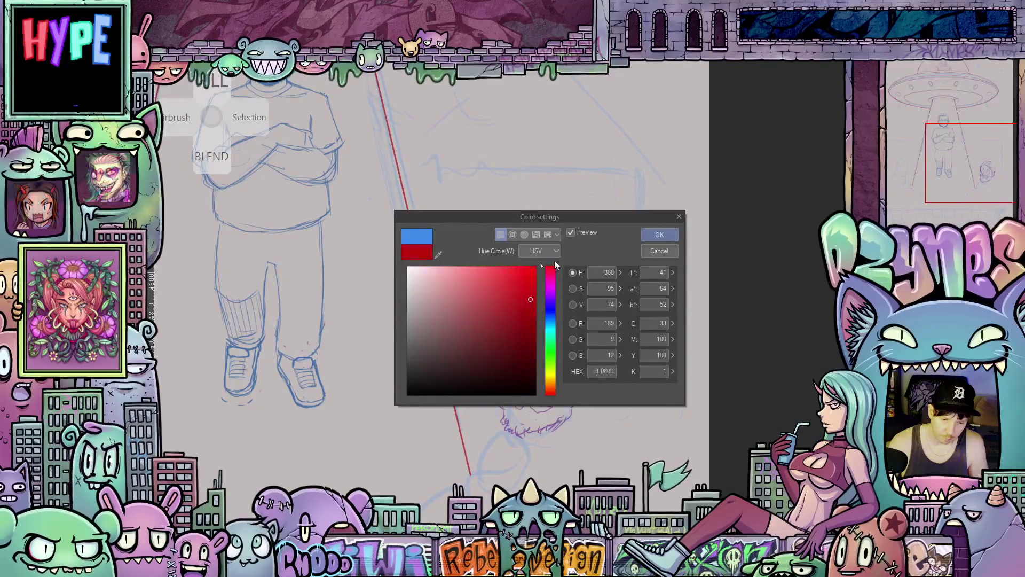
pyautogui.click(657, 235)
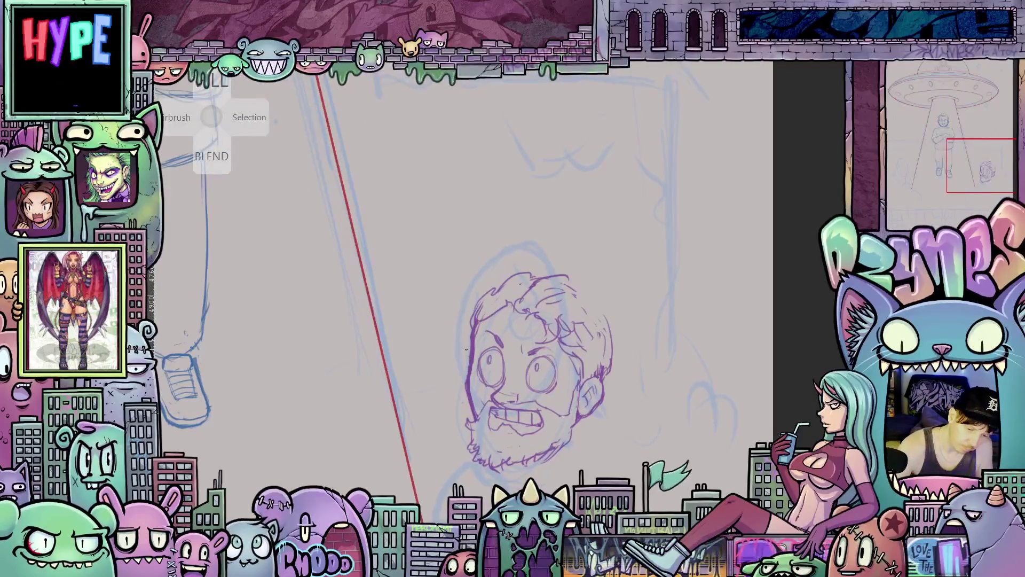
# Sketch a red hood outline around the bearded head's forehead and glasses
pyautogui.moveTo(494, 307); pyautogui.dragTo(561, 335)
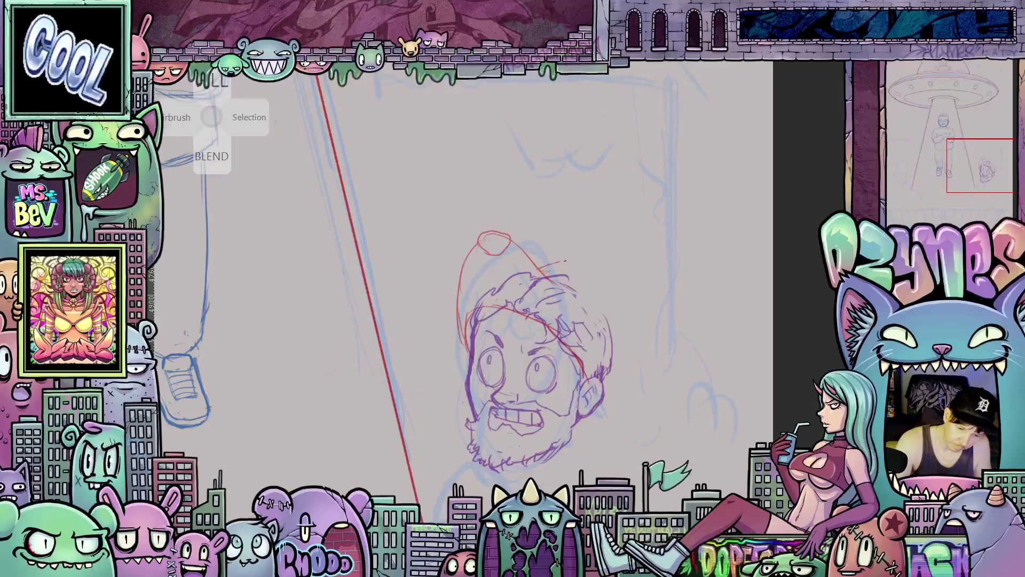
pyautogui.moveTo(621, 304); pyautogui.dragTo(622, 364)
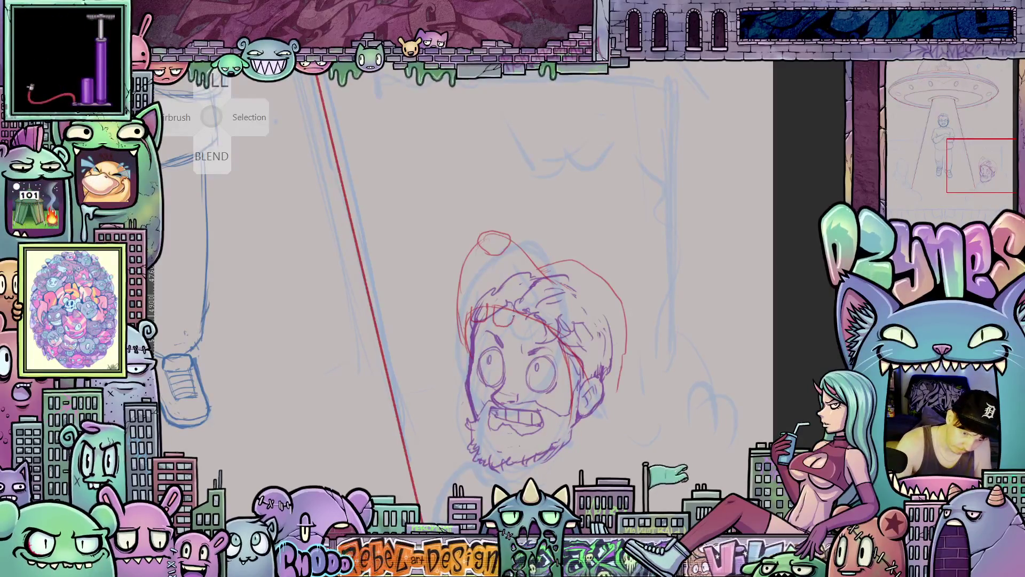
pyautogui.moveTo(523, 316); pyautogui.dragTo(539, 332)
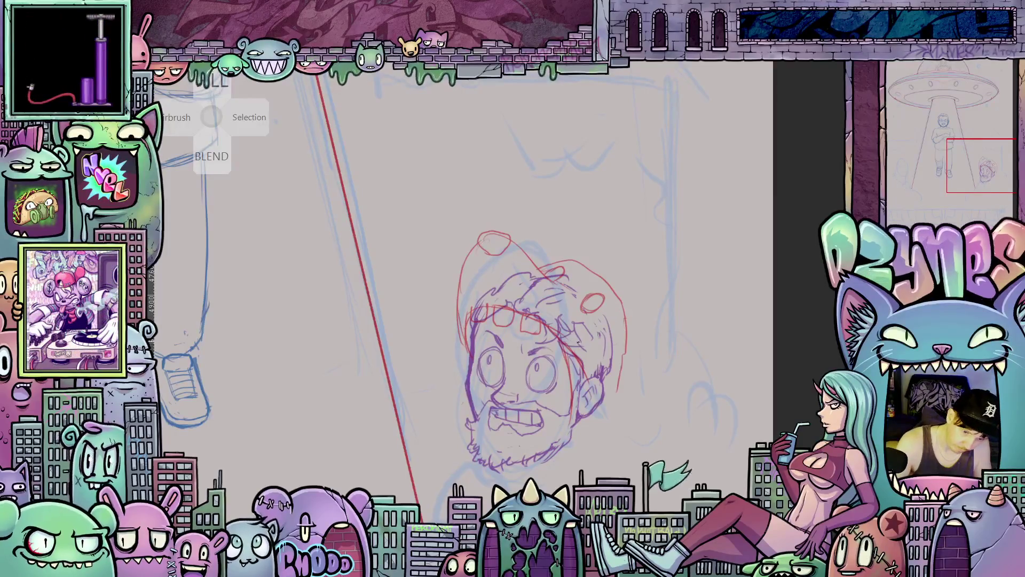
pyautogui.moveTo(612, 355)
pyautogui.mouseDown()
pyautogui.moveTo(627, 410)
pyautogui.moveTo(627, 316)
pyautogui.mouseUp()
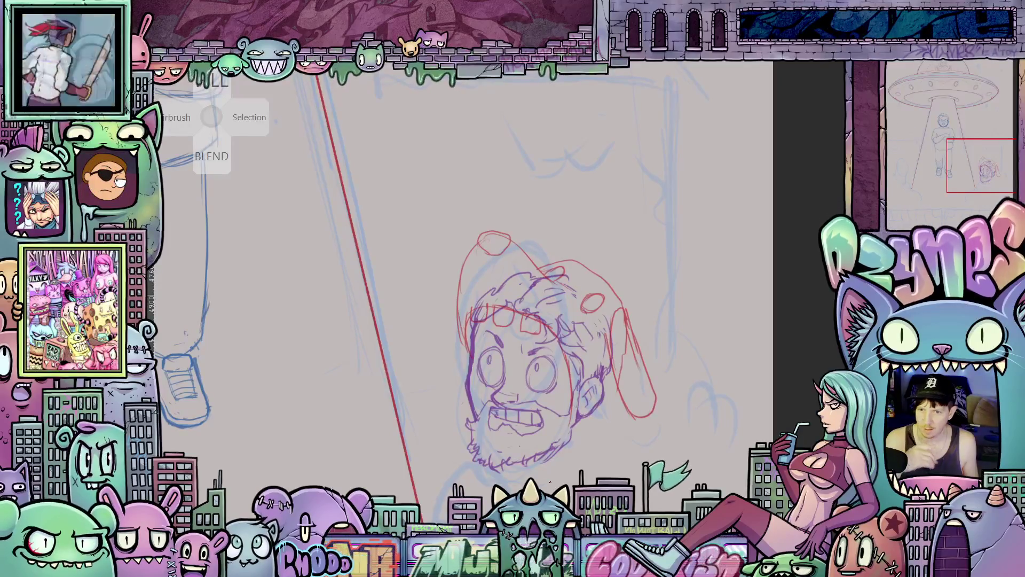
# Draw a red gripping hand below the hooded face
pyautogui.moveTo(615, 401); pyautogui.dragTo(681, 376)
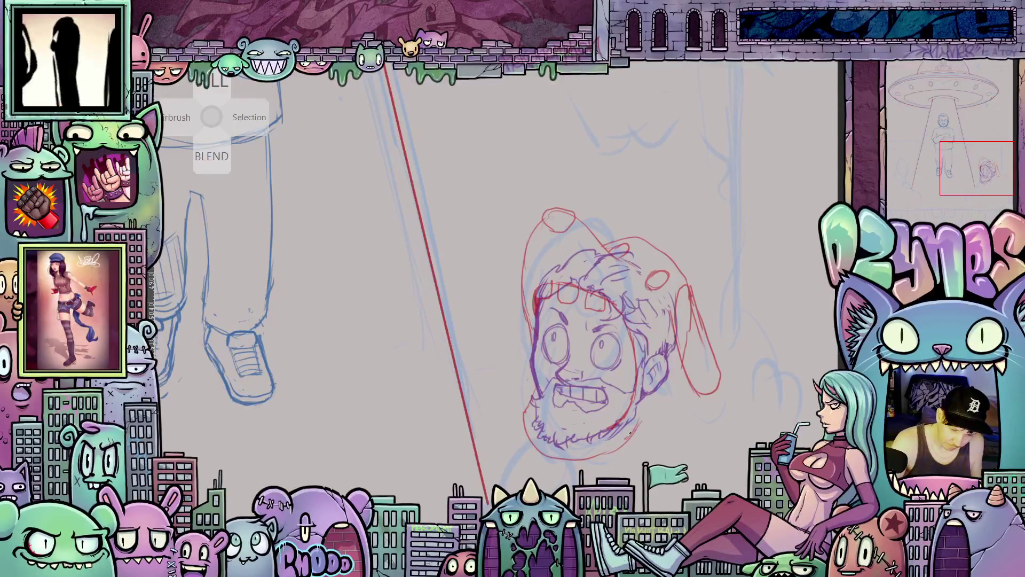
pyautogui.moveTo(694, 410); pyautogui.dragTo(646, 452)
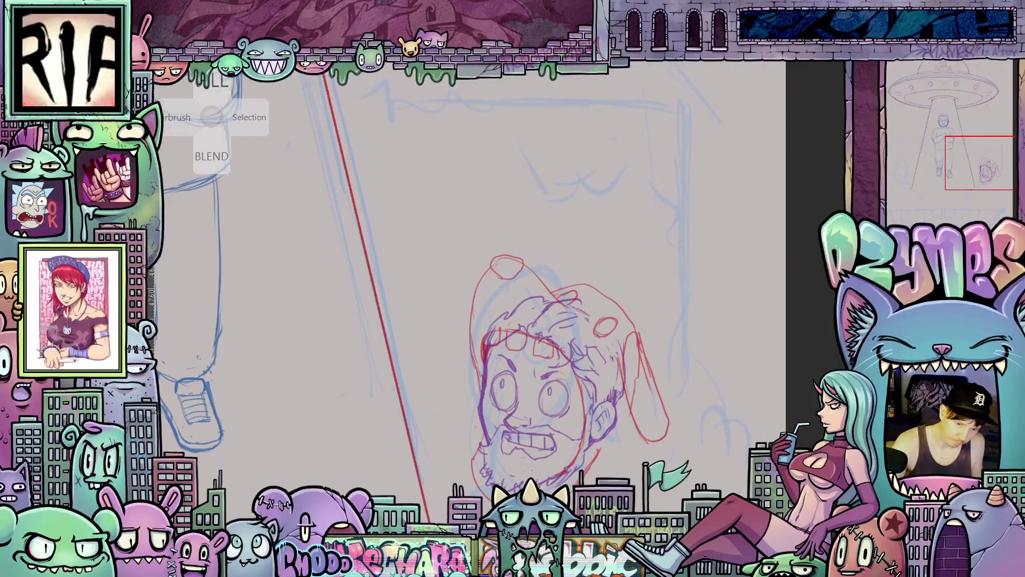
pyautogui.moveTo(596, 317)
pyautogui.mouseDown()
pyautogui.moveTo(607, 211)
pyautogui.moveTo(628, 196)
pyautogui.mouseUp()
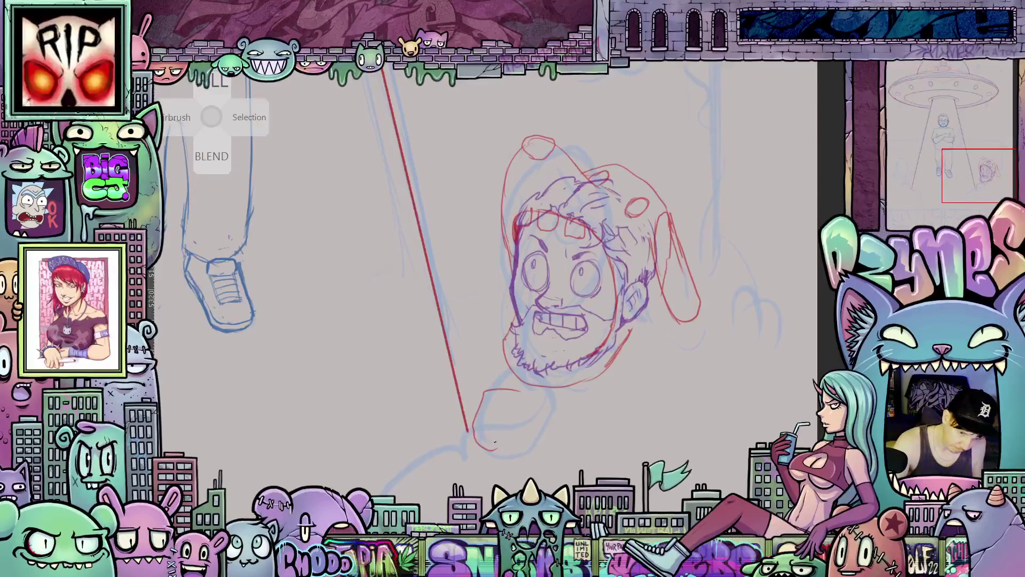
pyautogui.moveTo(491, 417)
pyautogui.mouseDown()
pyautogui.moveTo(511, 453)
pyautogui.moveTo(540, 435)
pyautogui.mouseUp()
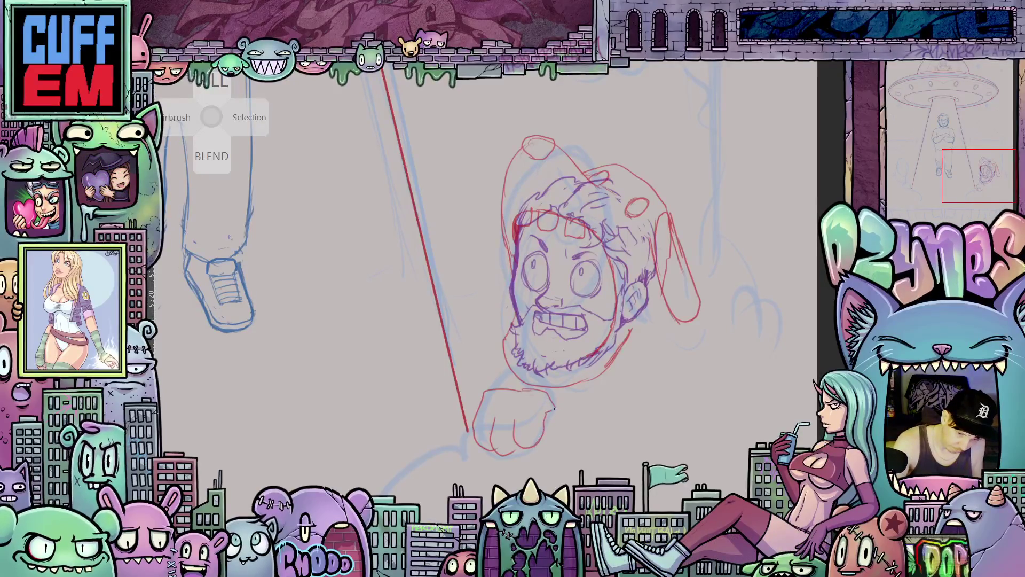
pyautogui.moveTo(718, 395)
pyautogui.mouseDown()
pyautogui.moveTo(686, 430)
pyautogui.moveTo(628, 455)
pyautogui.moveTo(629, 430)
pyautogui.moveTo(674, 407)
pyautogui.mouseUp()
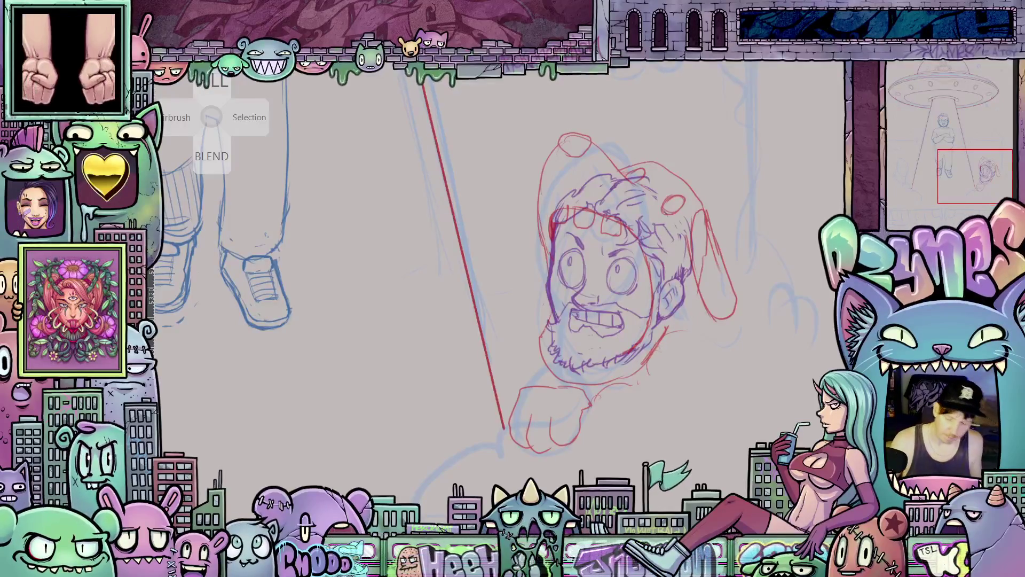
pyautogui.scroll(-5, 732, 347)
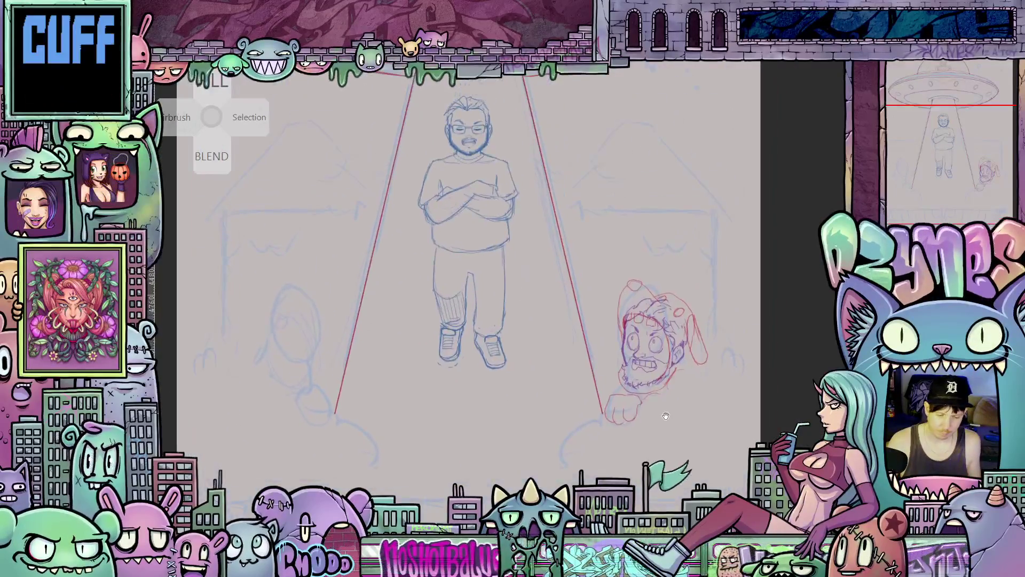
pyautogui.scroll(4, 665, 416)
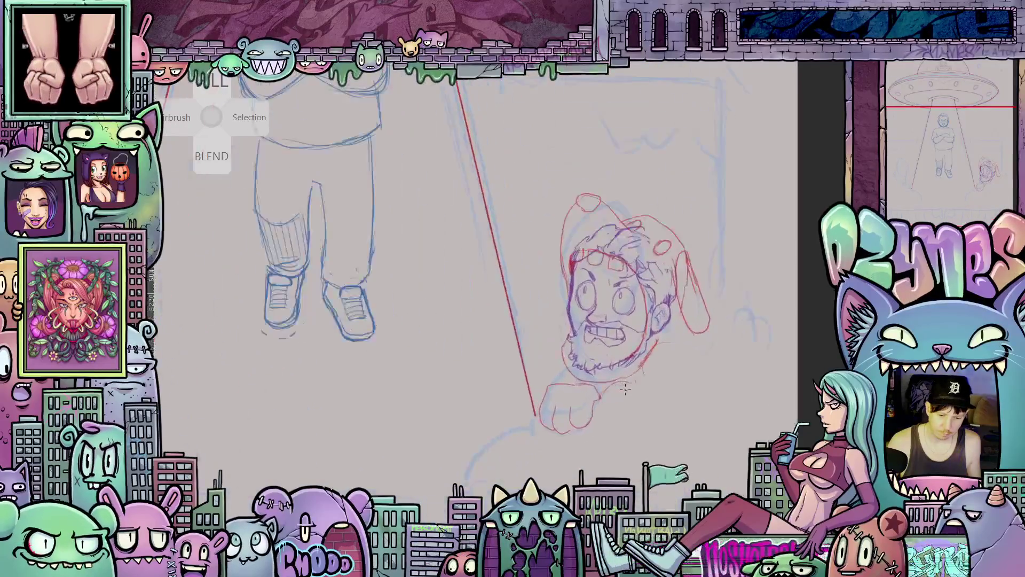
pyautogui.scroll(2, 626, 390)
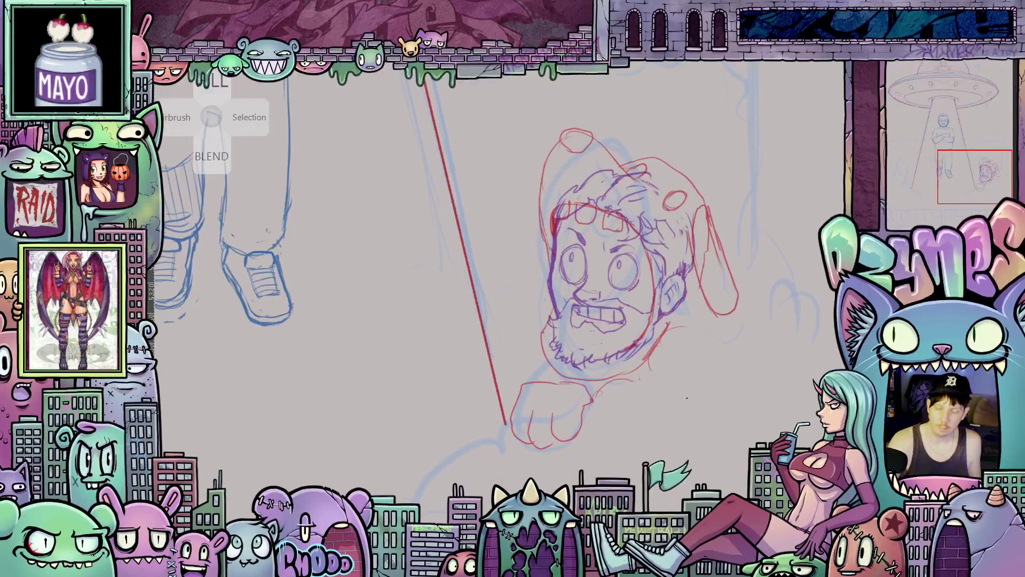
pyautogui.moveTo(689, 422); pyautogui.dragTo(698, 515)
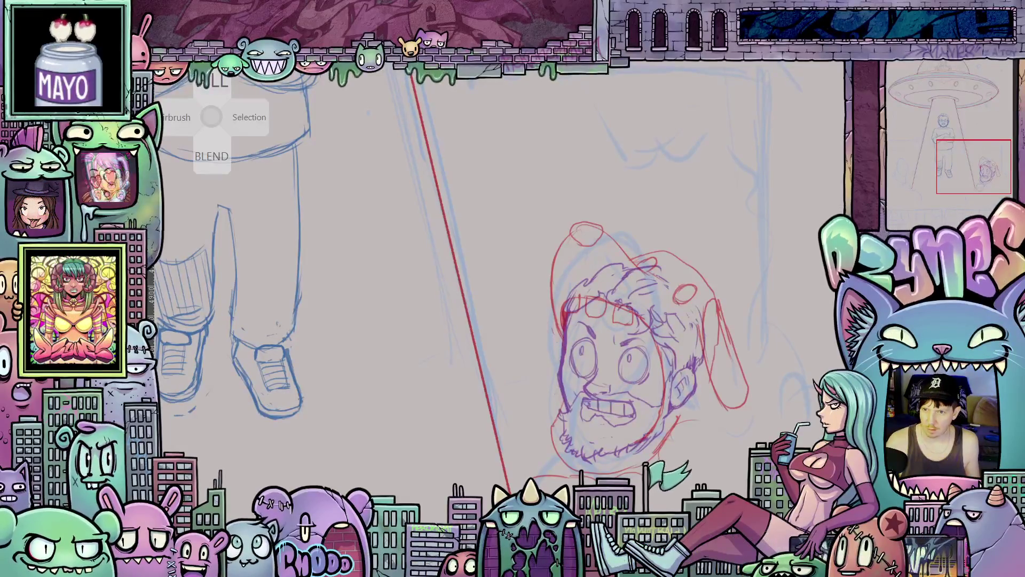
pyautogui.scroll(-5, 602, 331)
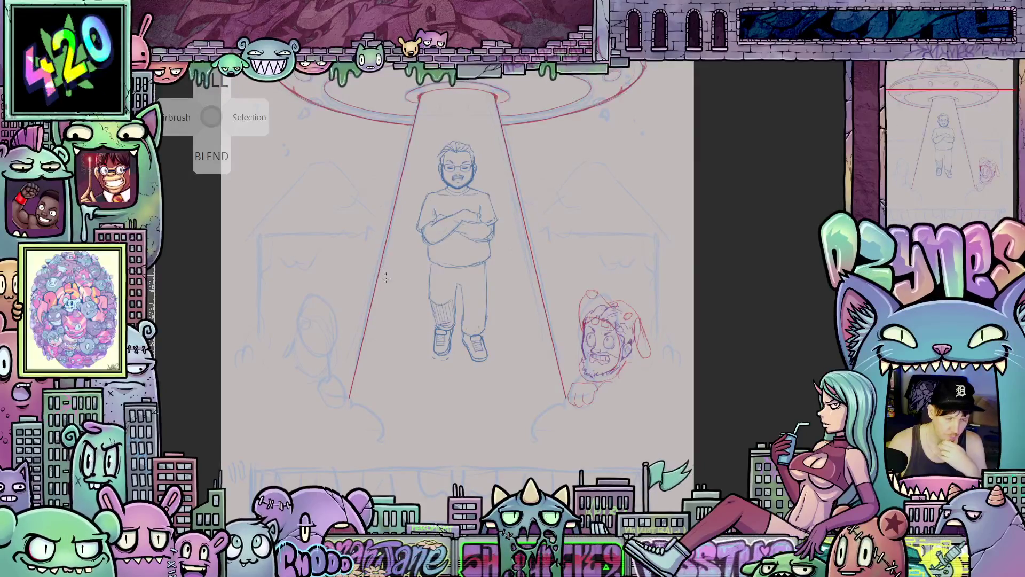
pyautogui.scroll(-3, 403, 276)
pyautogui.scroll(2, 419, 350)
pyautogui.moveTo(418, 350)
pyautogui.mouseDown()
pyautogui.moveTo(435, 398)
pyautogui.moveTo(423, 331)
pyautogui.mouseUp()
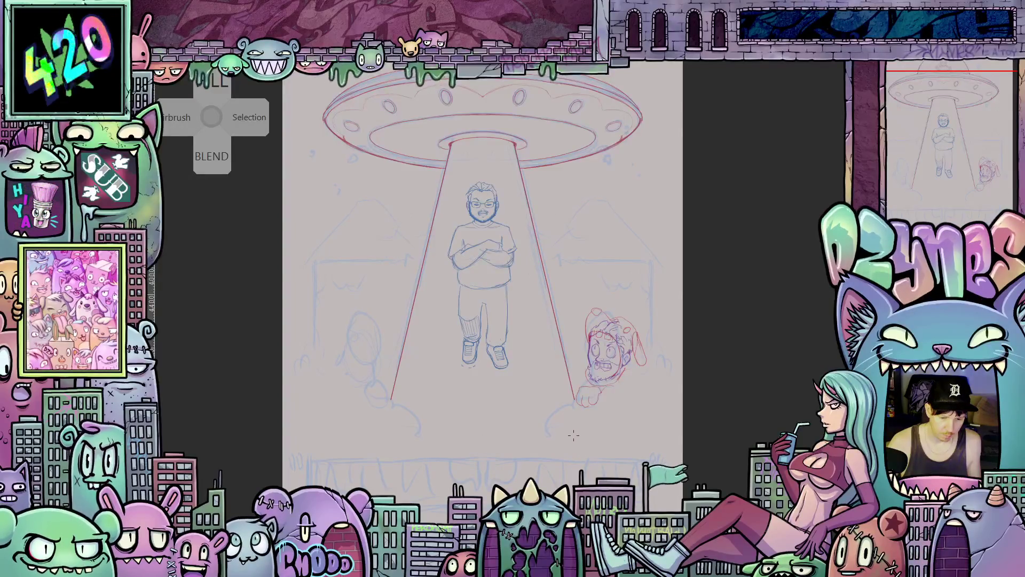
pyautogui.scroll(2, 578, 444)
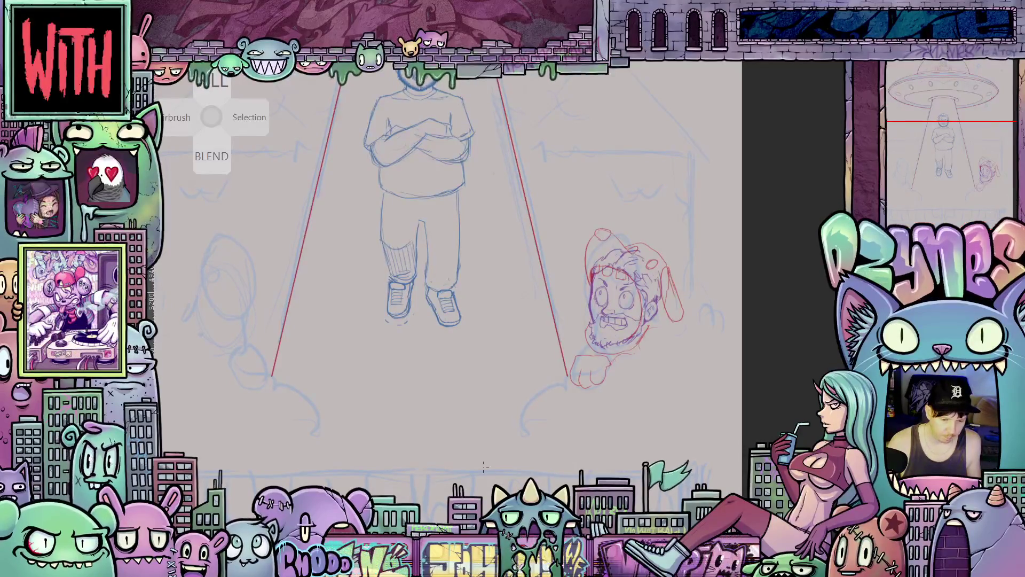
# Add short ledge strokes below the right peeking head's hand
pyautogui.moveTo(467, 427); pyautogui.dragTo(614, 434)
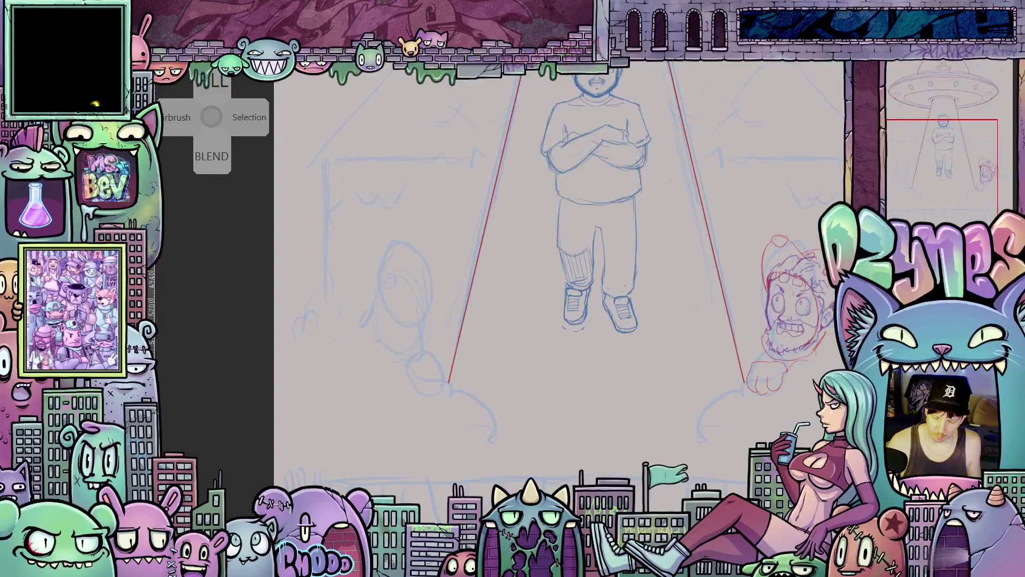
pyautogui.moveTo(709, 422)
pyautogui.mouseDown()
pyautogui.moveTo(731, 417)
pyautogui.moveTo(731, 429)
pyautogui.moveTo(576, 399)
pyautogui.mouseUp()
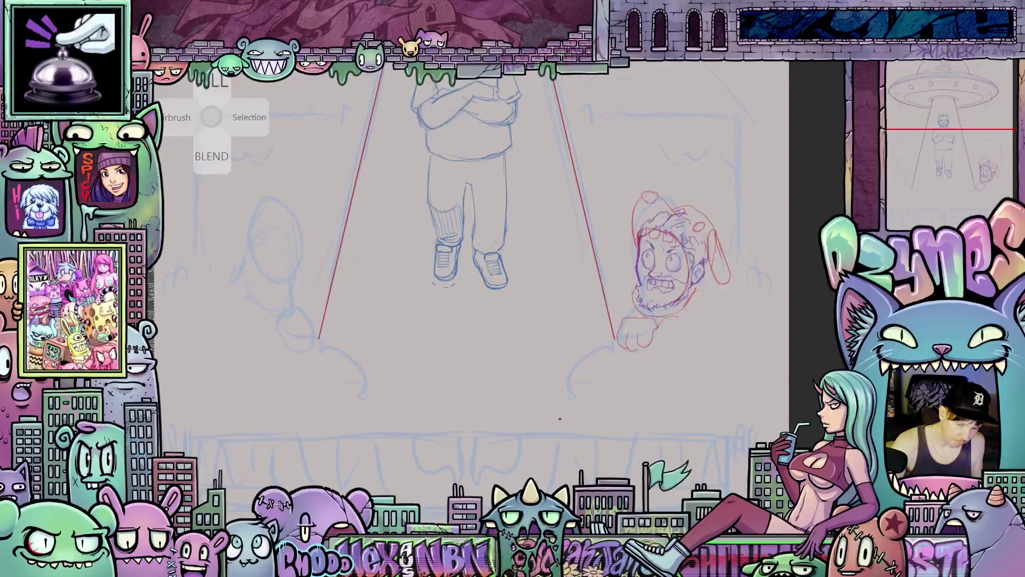
pyautogui.moveTo(558, 422); pyautogui.dragTo(553, 402)
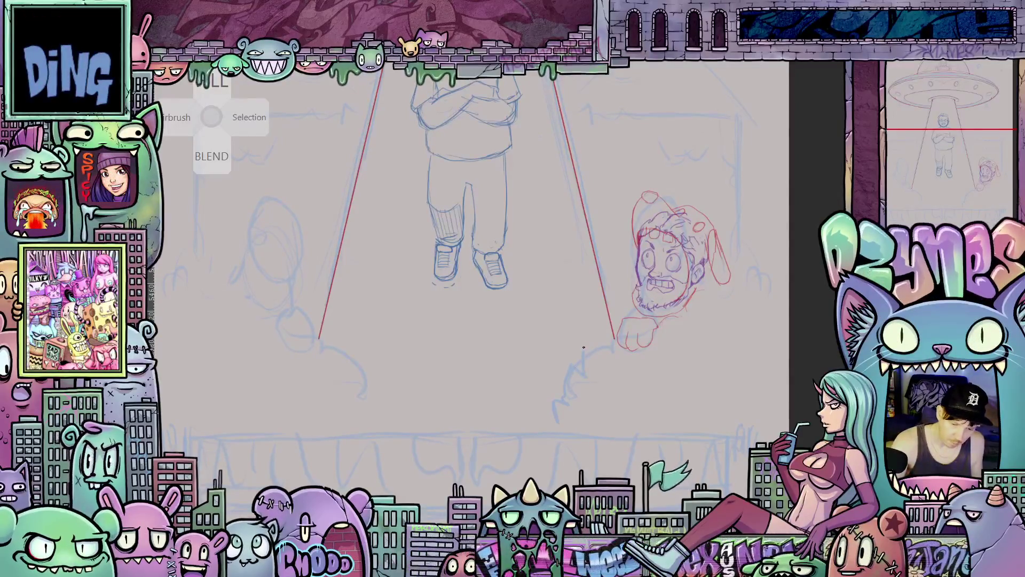
pyautogui.moveTo(609, 343); pyautogui.dragTo(619, 333)
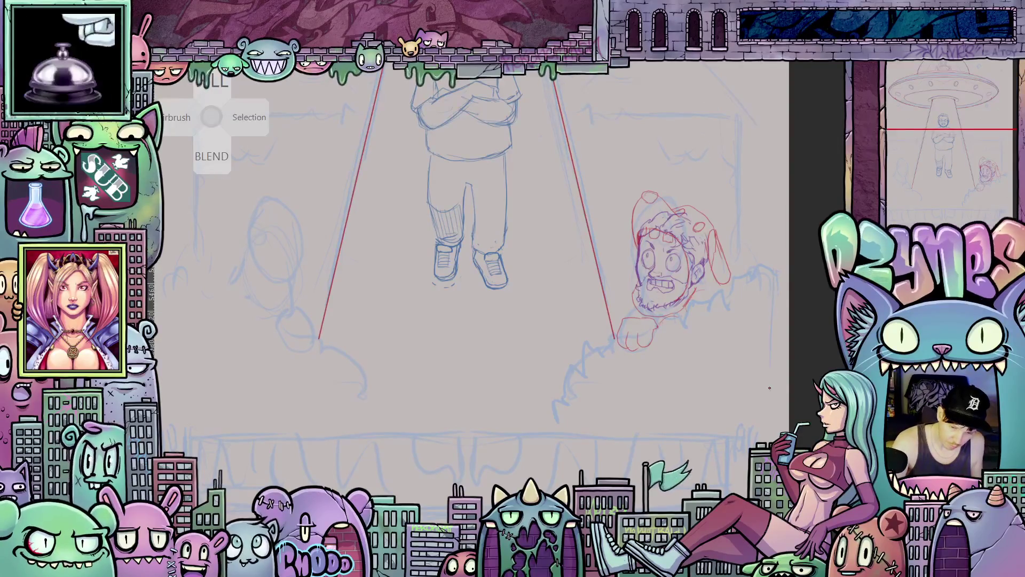
# Draw vertical wall edge lines on the right and left sides
pyautogui.moveTo(770, 385); pyautogui.dragTo(771, 363)
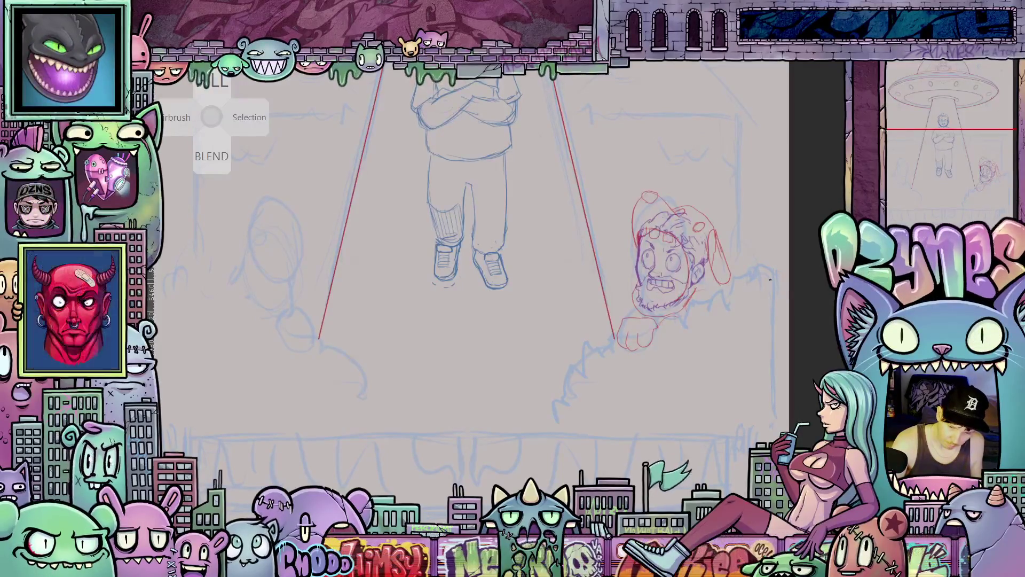
pyautogui.moveTo(224, 381); pyautogui.dragTo(412, 380)
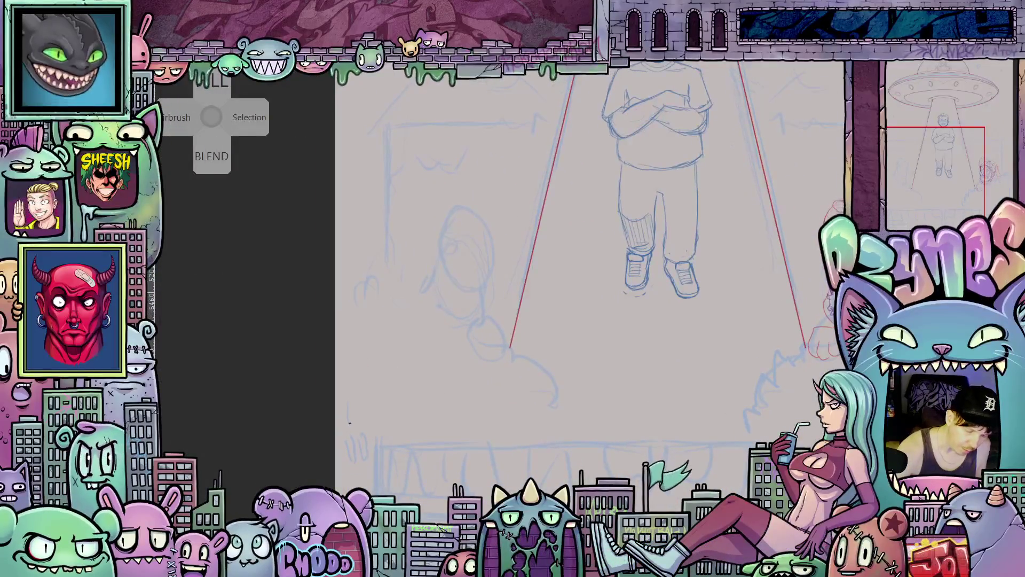
pyautogui.moveTo(353, 416); pyautogui.dragTo(350, 304)
pyautogui.moveTo(825, 472)
pyautogui.mouseDown()
pyautogui.moveTo(849, 480)
pyautogui.moveTo(817, 465)
pyautogui.moveTo(696, 455)
pyautogui.mouseUp()
pyautogui.moveTo(619, 444); pyautogui.dragTo(659, 492)
pyautogui.scroll(-3, 644, 422)
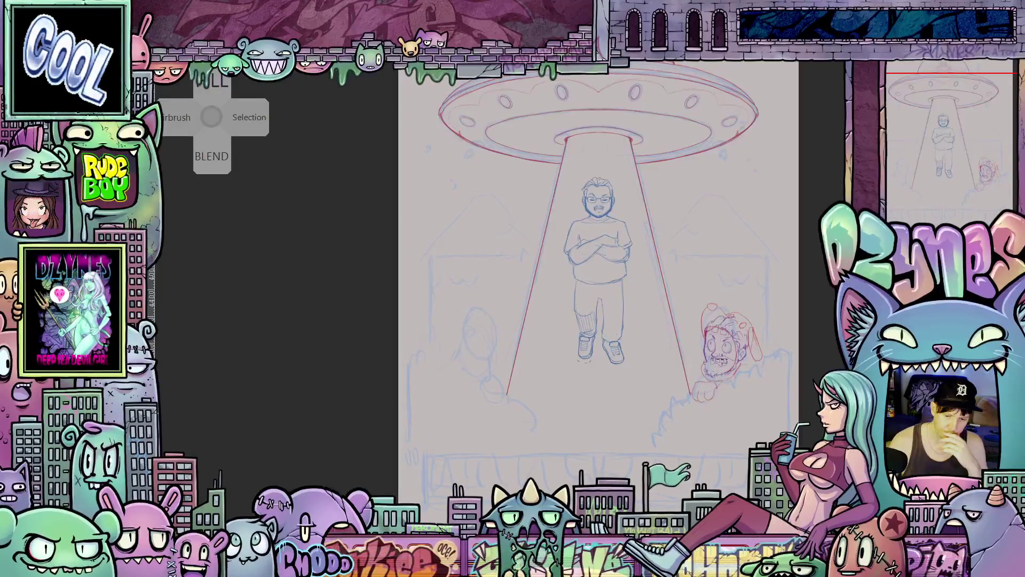
pyautogui.scroll(2, 732, 352)
pyautogui.scroll(2, 733, 354)
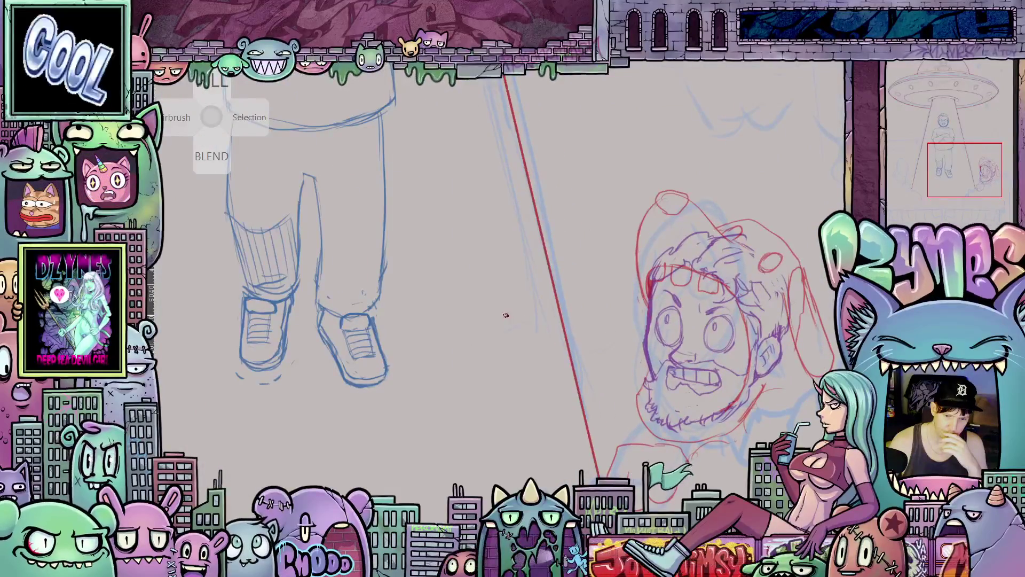
pyautogui.scroll(-2, 505, 315)
pyautogui.moveTo(472, 347); pyautogui.dragTo(654, 368)
pyautogui.moveTo(465, 370)
pyautogui.mouseDown()
pyautogui.moveTo(503, 377)
pyautogui.moveTo(497, 400)
pyautogui.moveTo(528, 347)
pyautogui.mouseUp()
pyautogui.scroll(-2, 492, 421)
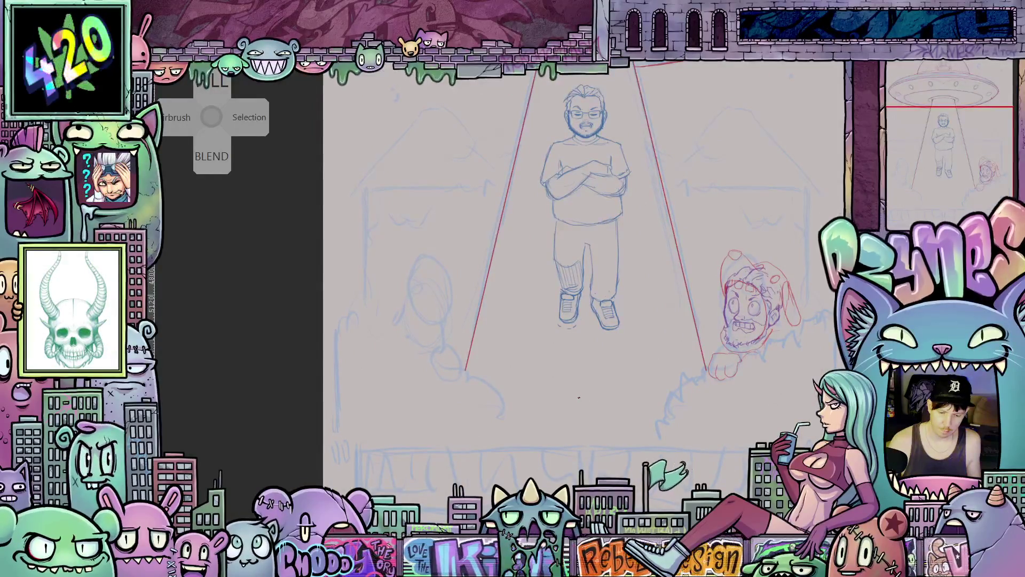
# Draw a horizontal floor line across the base of the beam
pyautogui.moveTo(579, 398); pyautogui.dragTo(596, 400)
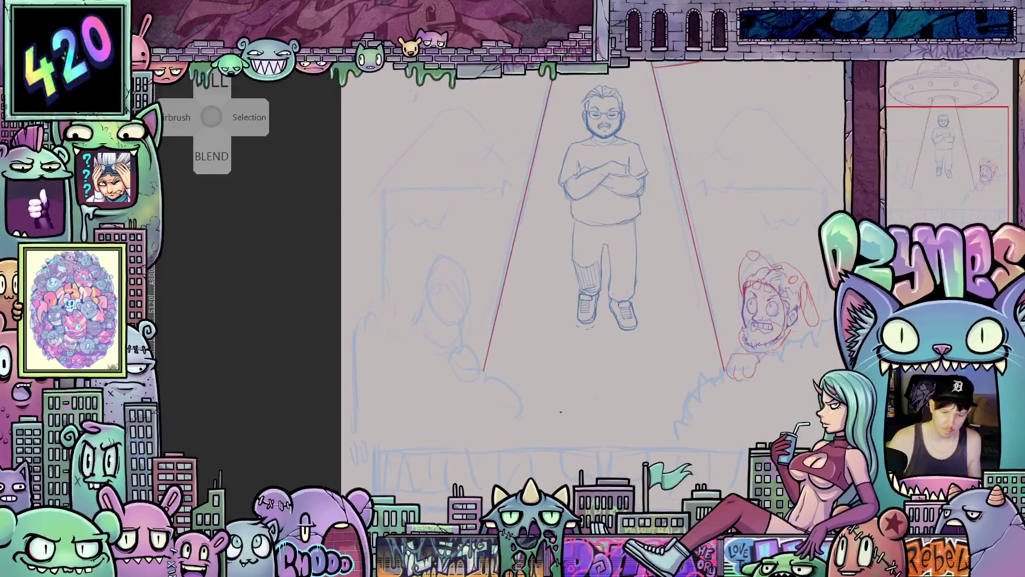
pyautogui.moveTo(490, 360); pyautogui.dragTo(664, 355)
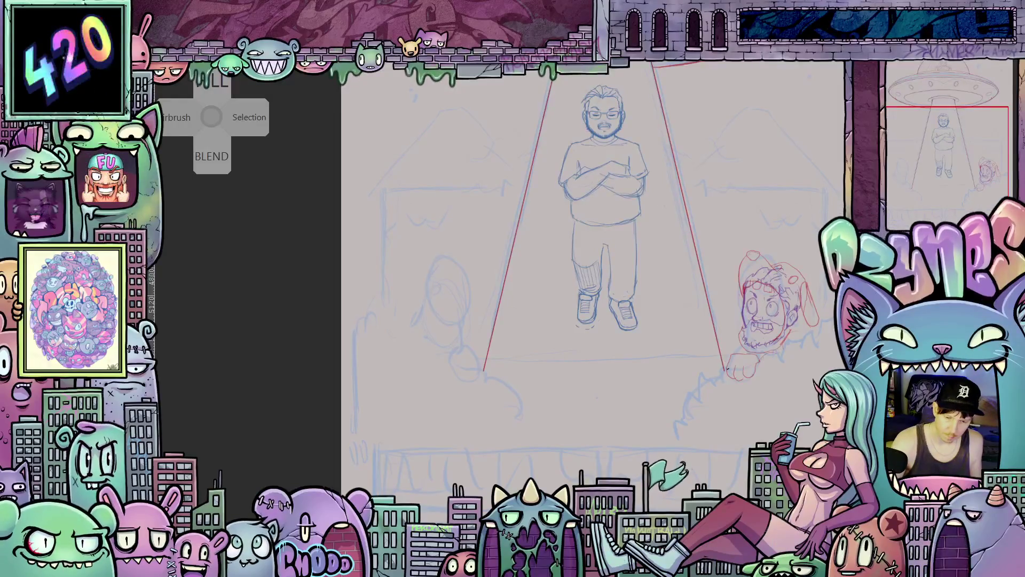
pyautogui.moveTo(645, 432)
pyautogui.mouseDown()
pyautogui.moveTo(695, 419)
pyautogui.moveTo(685, 423)
pyautogui.mouseUp()
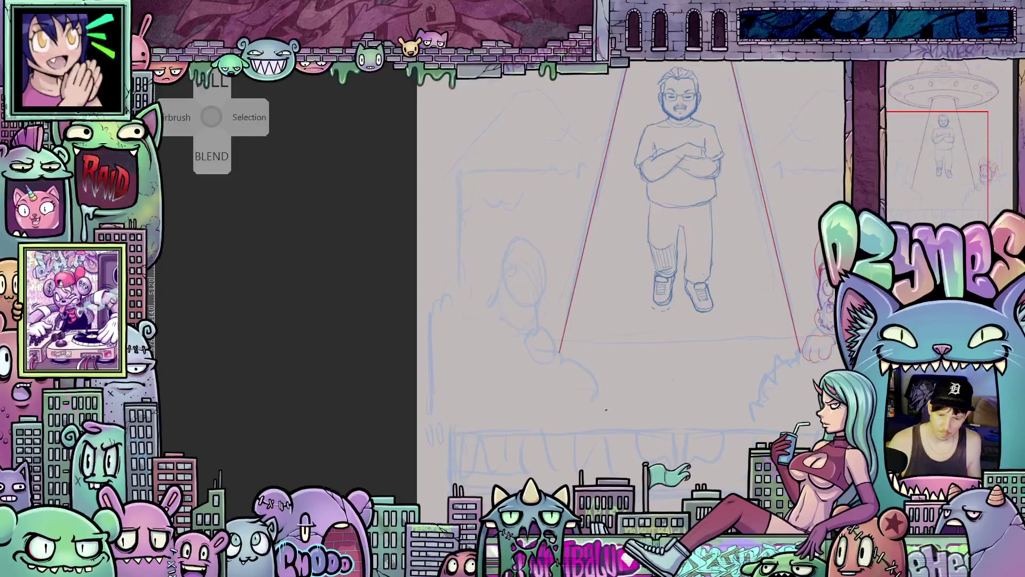
pyautogui.moveTo(655, 428); pyautogui.dragTo(654, 430)
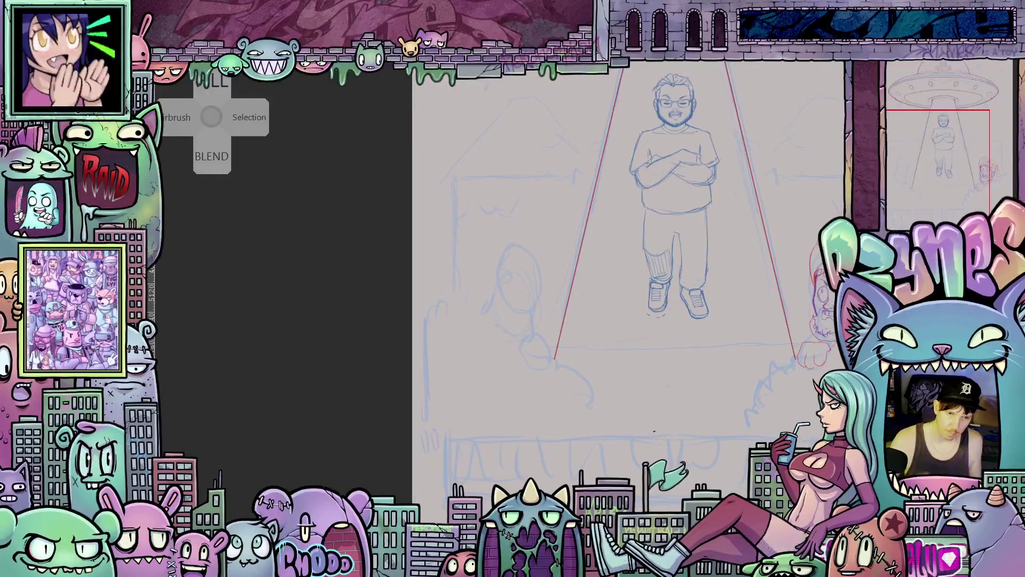
# Pan to the left house area, then zoom out to see the UFO and figure
pyautogui.moveTo(525, 424); pyautogui.dragTo(632, 435)
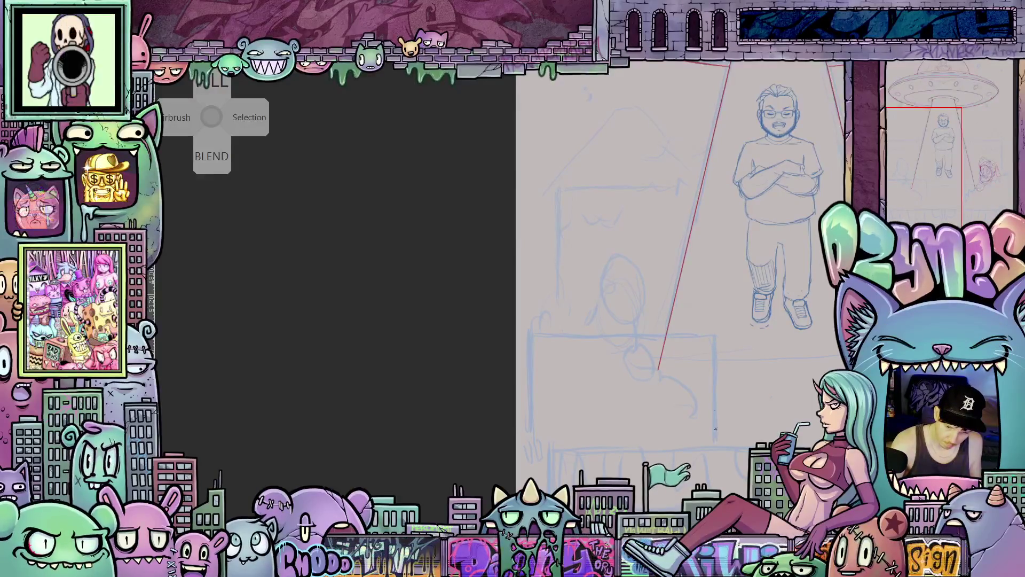
pyautogui.moveTo(897, 464)
pyautogui.mouseDown()
pyautogui.moveTo(702, 463)
pyautogui.moveTo(740, 463)
pyautogui.moveTo(713, 474)
pyautogui.mouseUp()
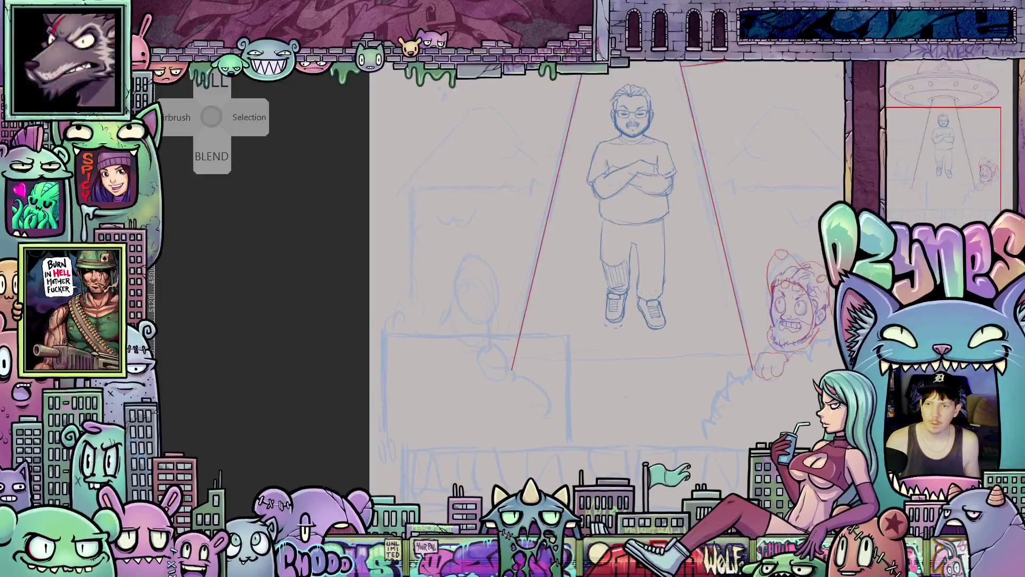
pyautogui.scroll(-4, 727, 270)
pyautogui.scroll(4, 727, 270)
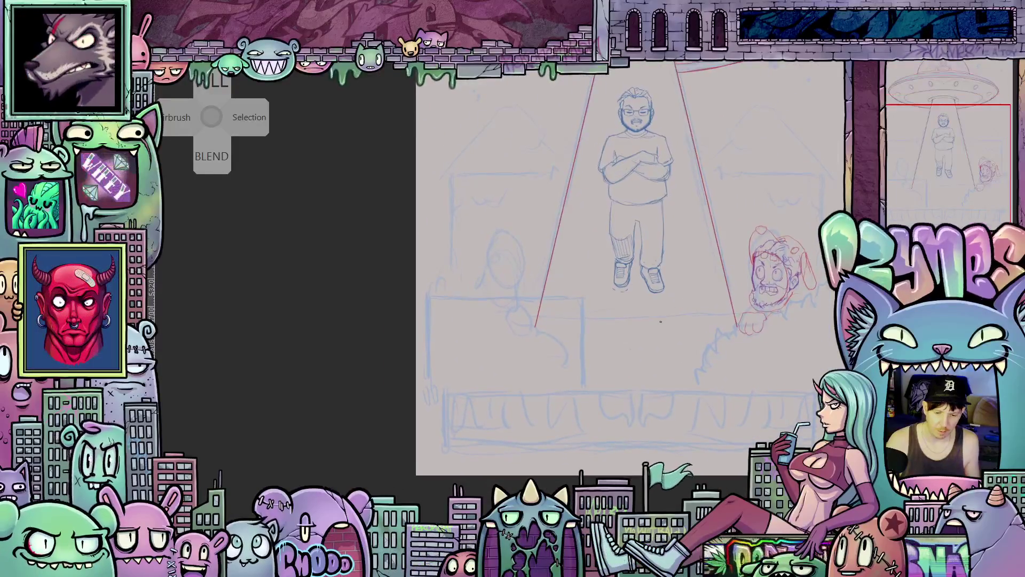
pyautogui.scroll(-1, 690, 295)
pyautogui.moveTo(690, 295); pyautogui.dragTo(754, 318)
# Zoom into the left window ledge and undo the recent ledge strokes
pyautogui.scroll(3, 561, 364)
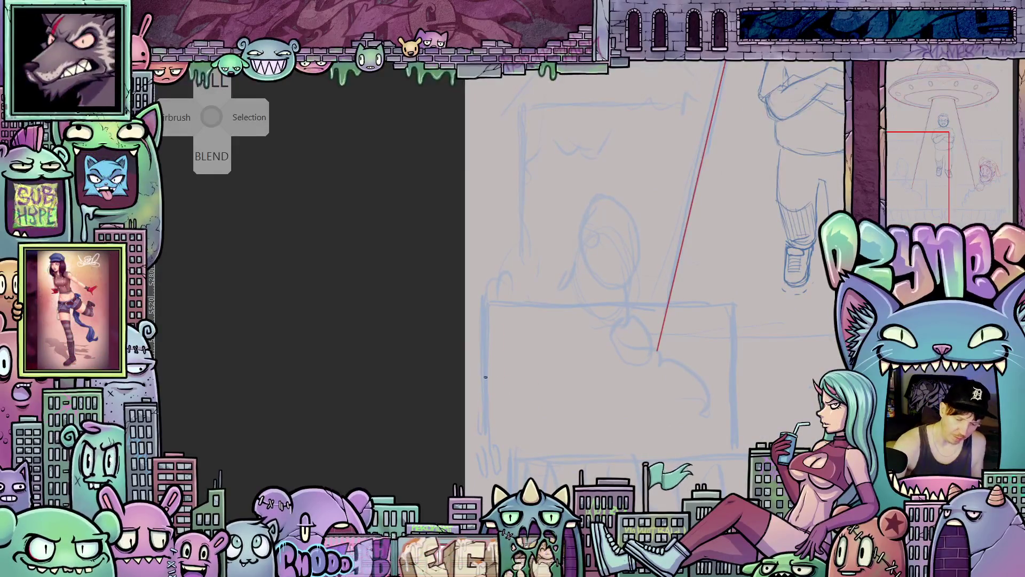
pyautogui.moveTo(589, 330); pyautogui.dragTo(676, 377)
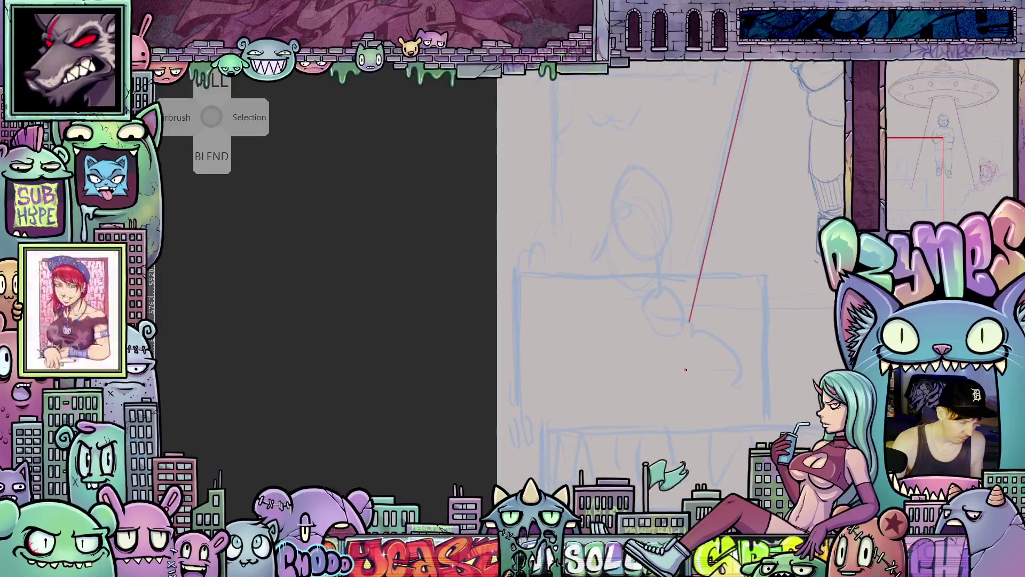
pyautogui.hotkey('ctrl', 'z')
pyautogui.hotkey('ctrl', 'z')
pyautogui.hotkey('ctrl', 'z')
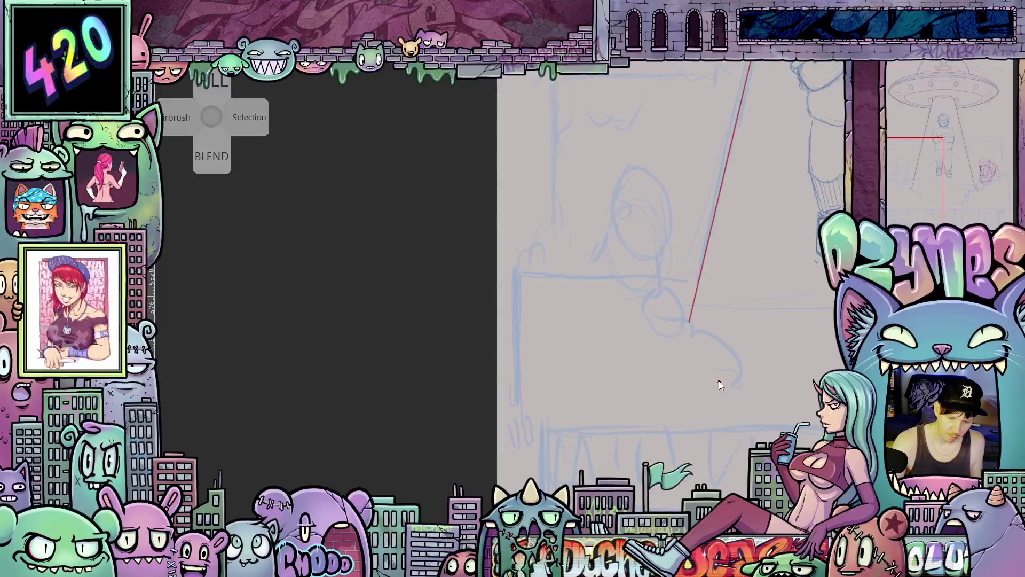
pyautogui.moveTo(720, 384); pyautogui.dragTo(643, 440)
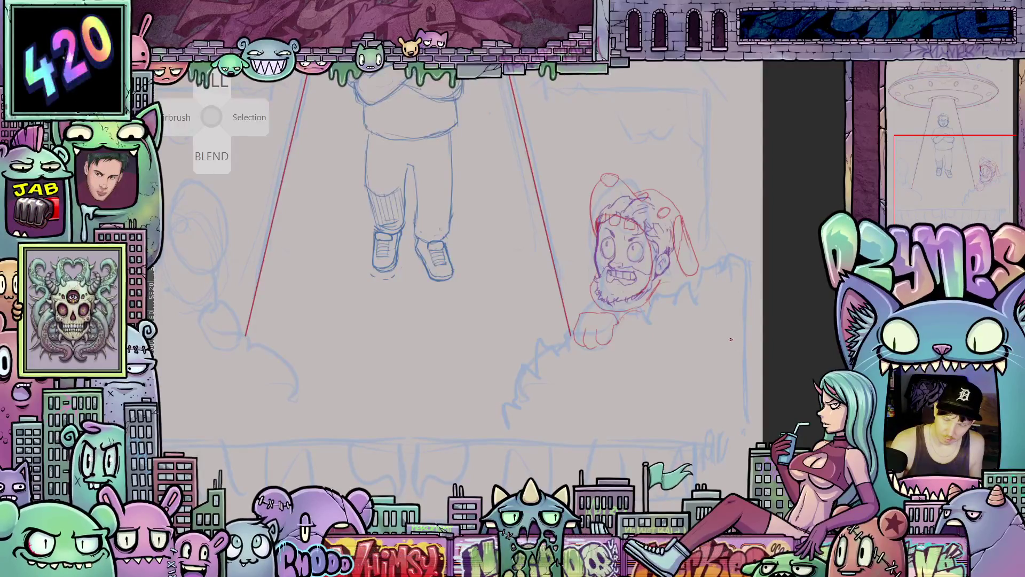
# Zoom and pan until the red-sketched face and wall below it fill the view
pyautogui.scroll(-3, 689, 298)
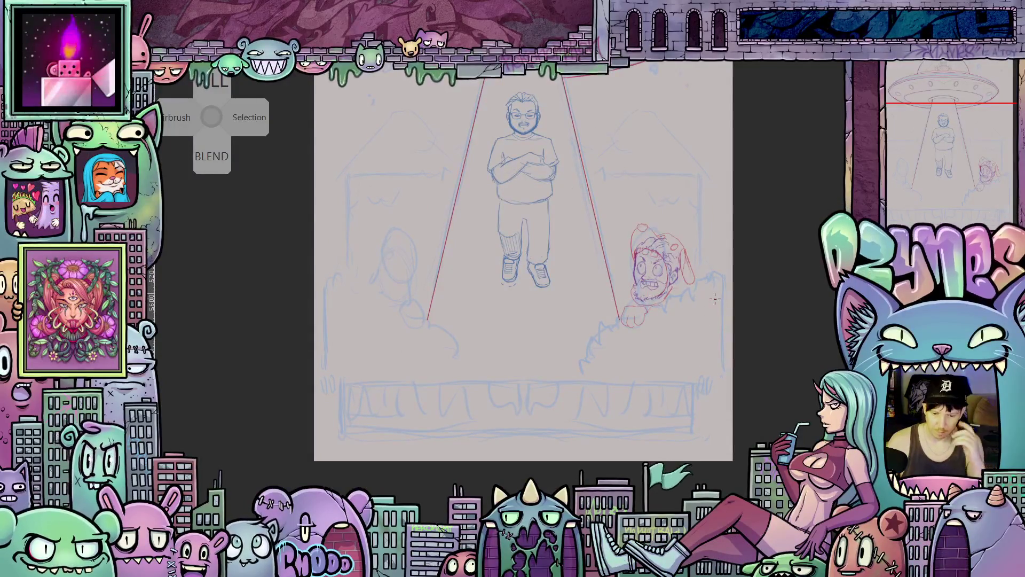
pyautogui.scroll(3, 715, 299)
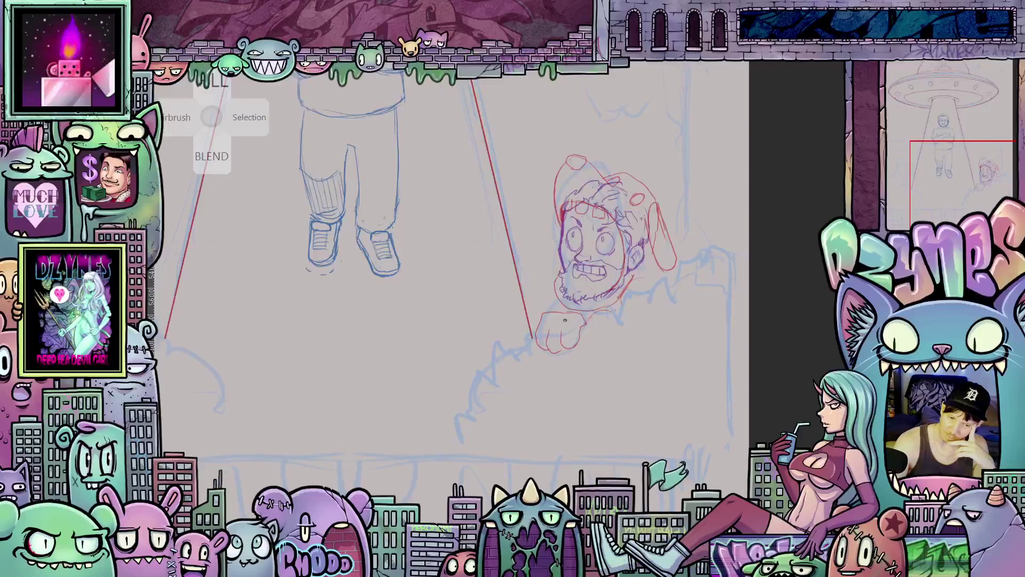
pyautogui.scroll(-4, 543, 224)
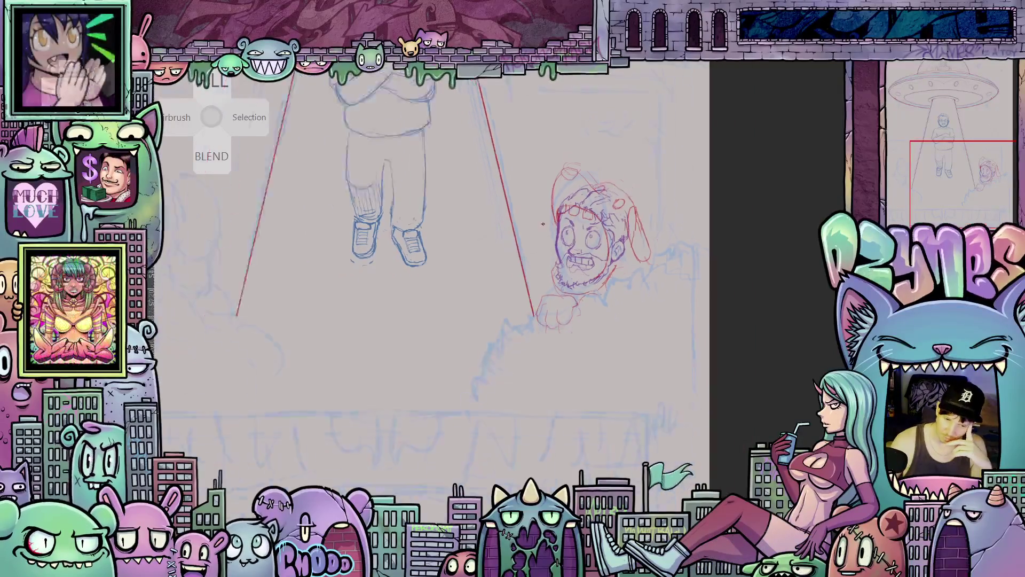
pyautogui.scroll(2, 541, 221)
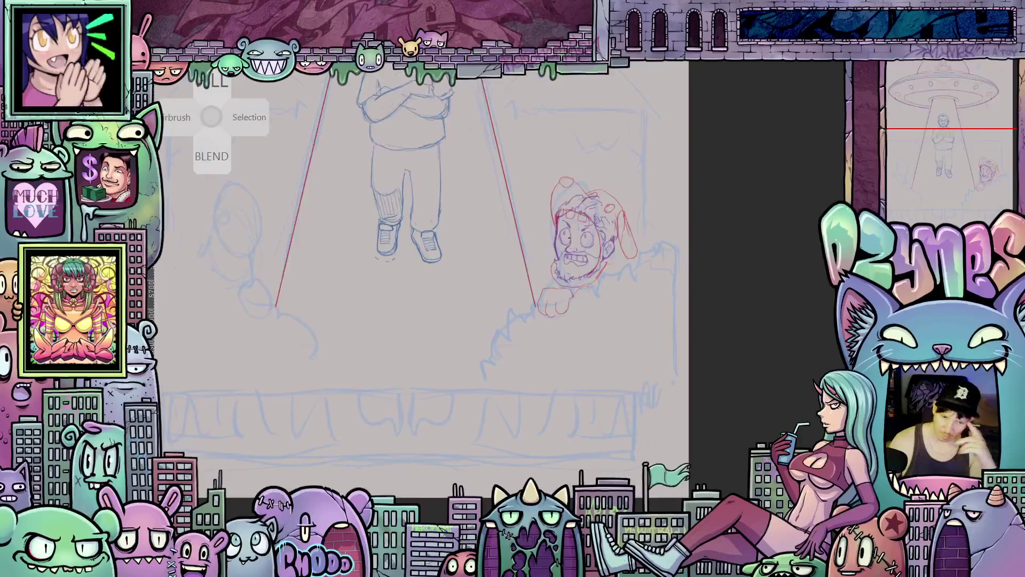
pyautogui.moveTo(543, 226)
pyautogui.mouseDown()
pyautogui.moveTo(596, 267)
pyautogui.moveTo(541, 251)
pyautogui.moveTo(572, 272)
pyautogui.moveTo(567, 260)
pyautogui.mouseUp()
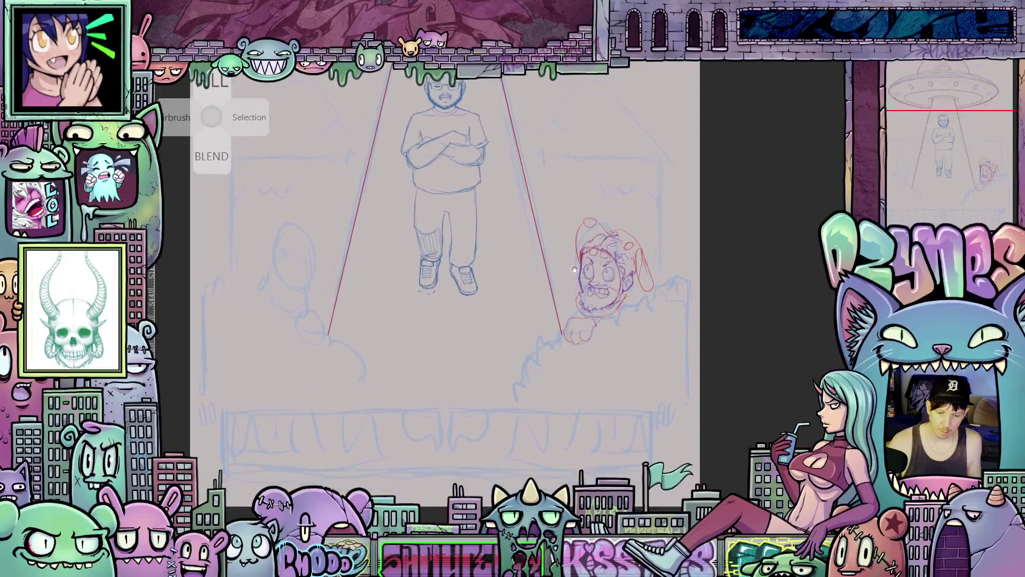
pyautogui.scroll(3, 684, 359)
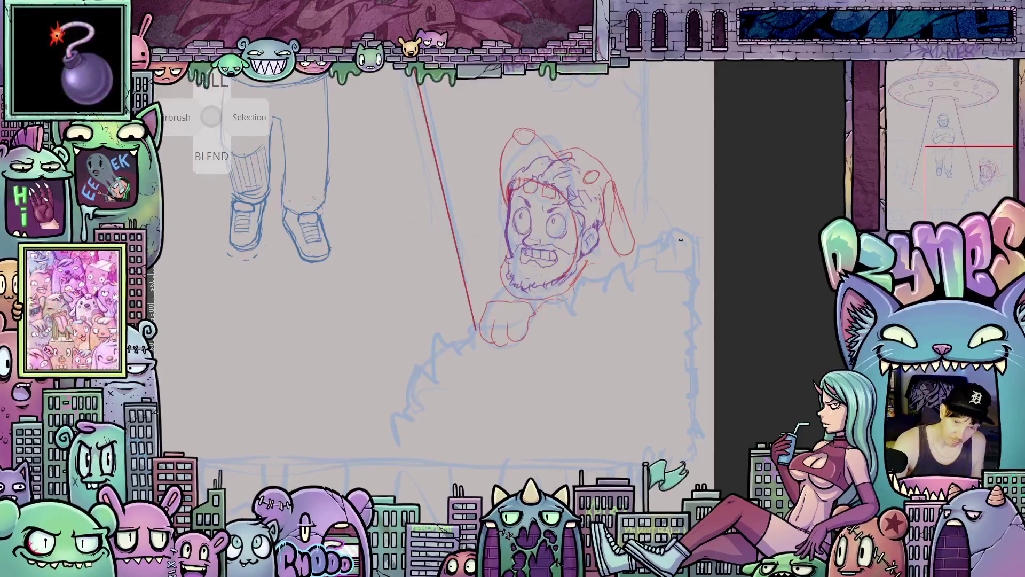
pyautogui.moveTo(650, 335)
pyautogui.mouseDown()
pyautogui.moveTo(691, 367)
pyautogui.moveTo(643, 351)
pyautogui.moveTo(683, 315)
pyautogui.mouseUp()
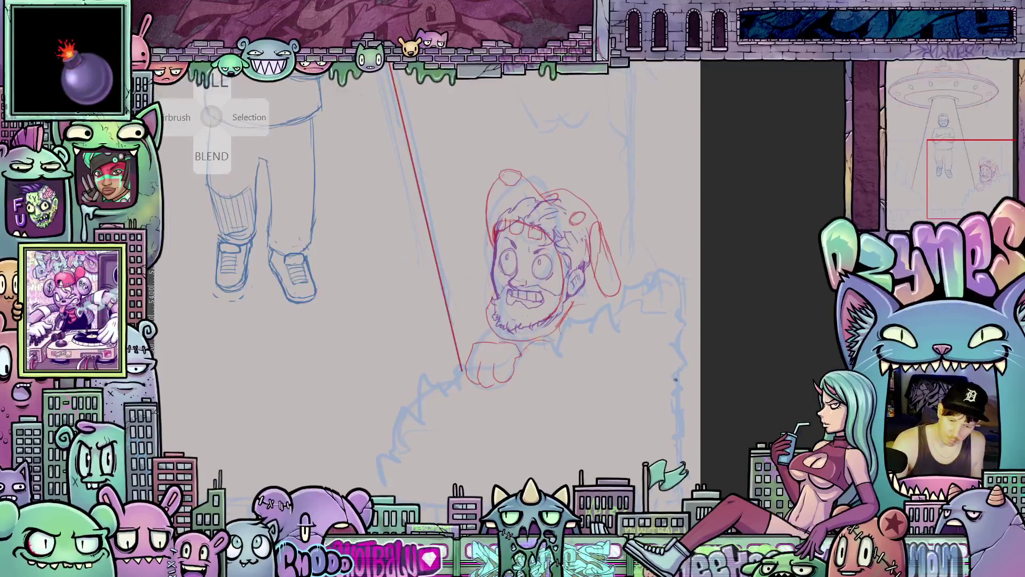
pyautogui.moveTo(673, 399)
pyautogui.mouseDown()
pyautogui.moveTo(727, 349)
pyautogui.moveTo(657, 325)
pyautogui.moveTo(689, 338)
pyautogui.moveTo(662, 401)
pyautogui.moveTo(591, 354)
pyautogui.mouseUp()
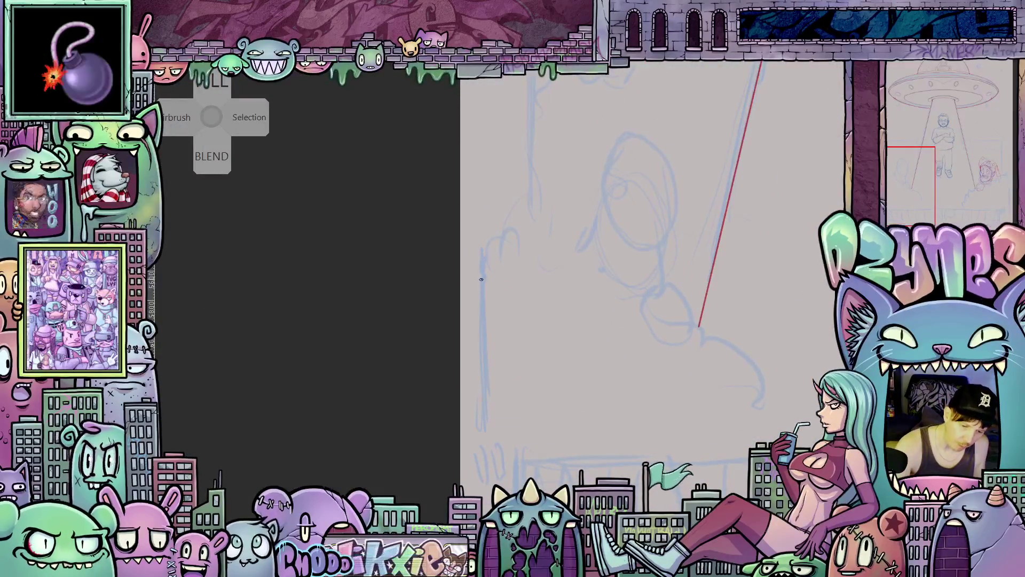
# Sketch the left window's horizontal ledge lines and vertical wall edge in blue
pyautogui.moveTo(492, 282)
pyautogui.mouseDown()
pyautogui.moveTo(502, 284)
pyautogui.moveTo(499, 299)
pyautogui.moveTo(481, 297)
pyautogui.mouseUp()
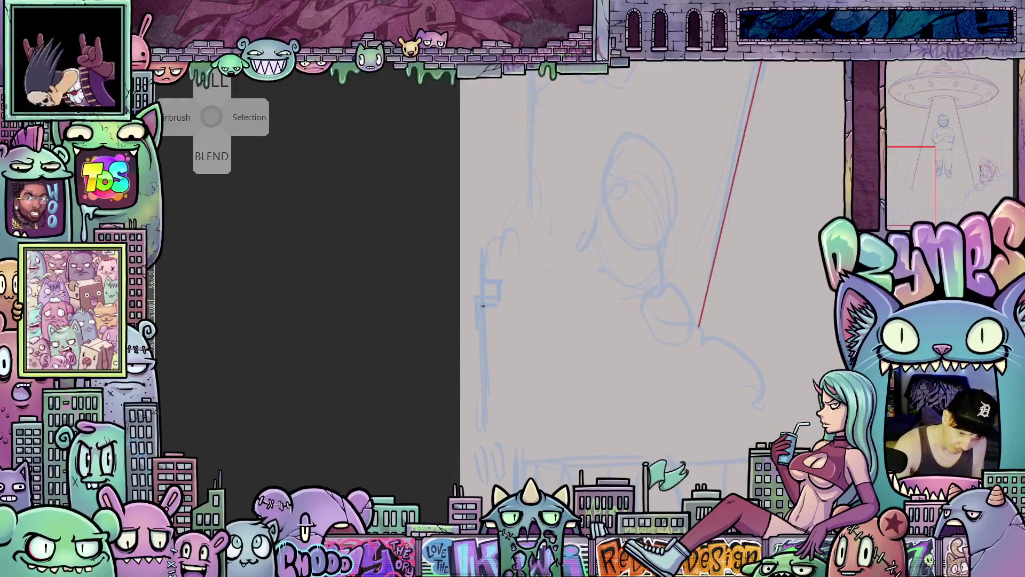
pyautogui.hotkey('ctrl', 'z')
pyautogui.moveTo(499, 302); pyautogui.dragTo(477, 304)
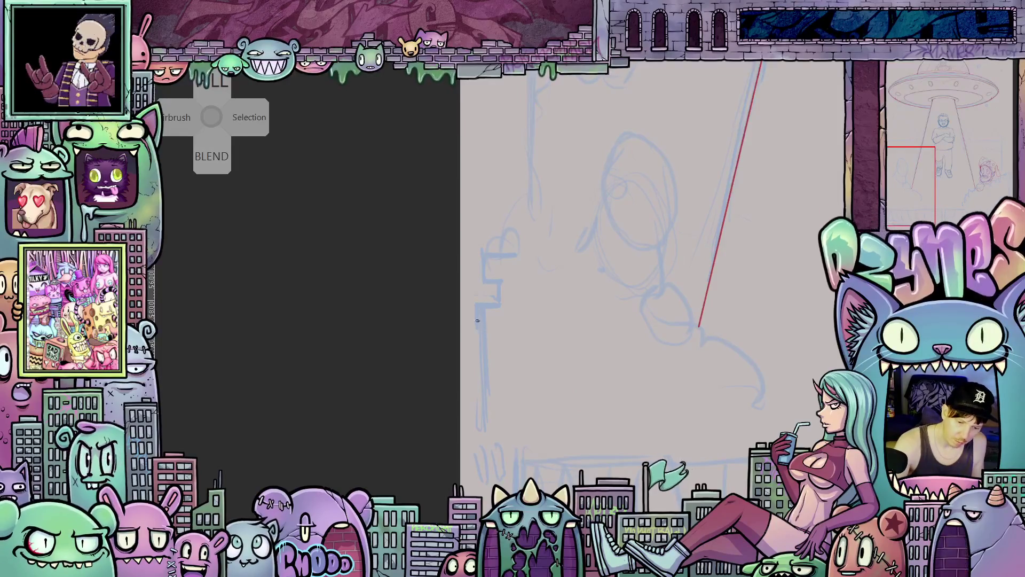
pyautogui.moveTo(480, 337); pyautogui.dragTo(507, 336)
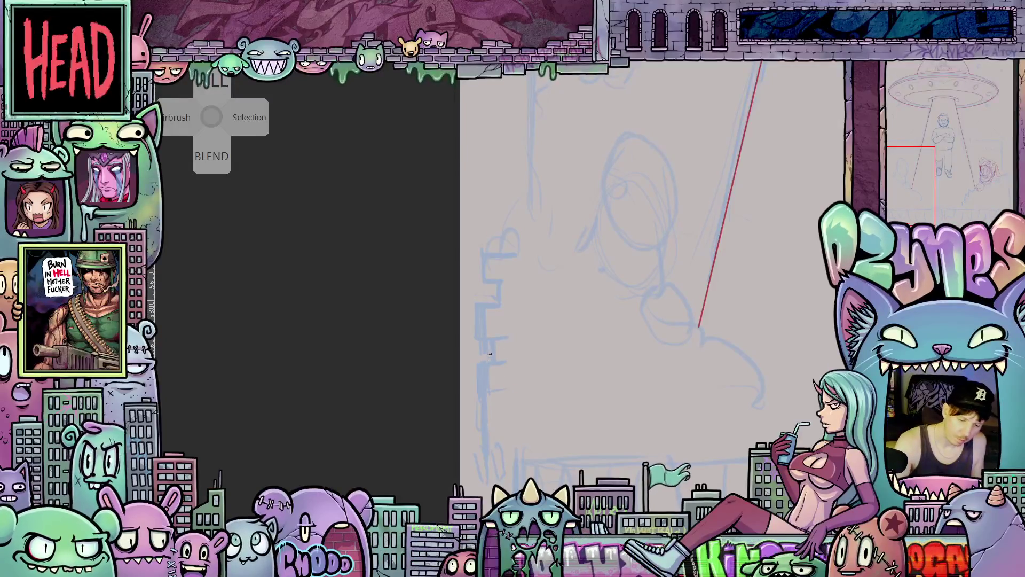
pyautogui.moveTo(544, 274)
pyautogui.mouseDown()
pyautogui.moveTo(528, 327)
pyautogui.moveTo(522, 314)
pyautogui.moveTo(573, 315)
pyautogui.moveTo(600, 367)
pyautogui.mouseUp()
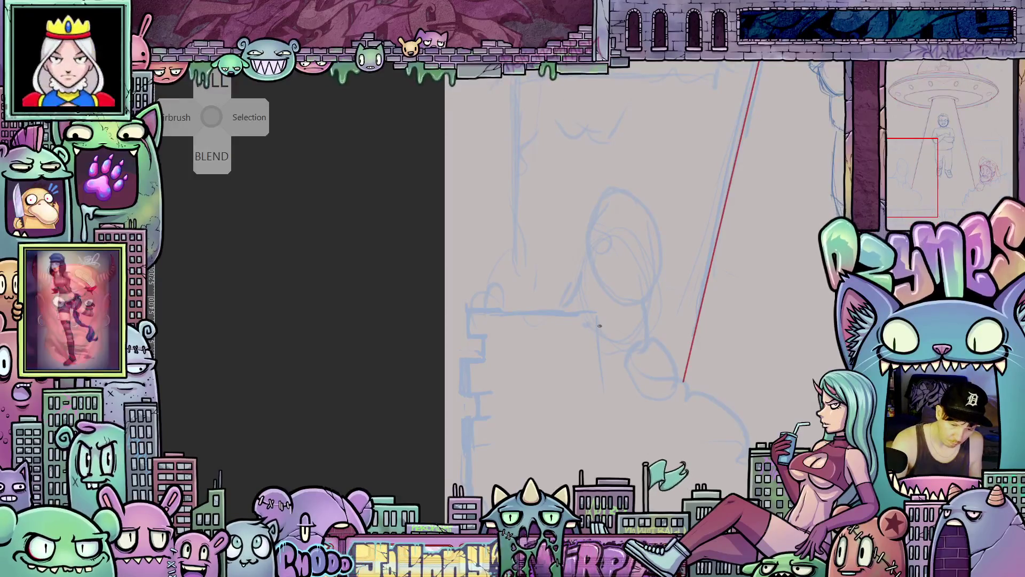
pyautogui.moveTo(606, 409); pyautogui.dragTo(603, 349)
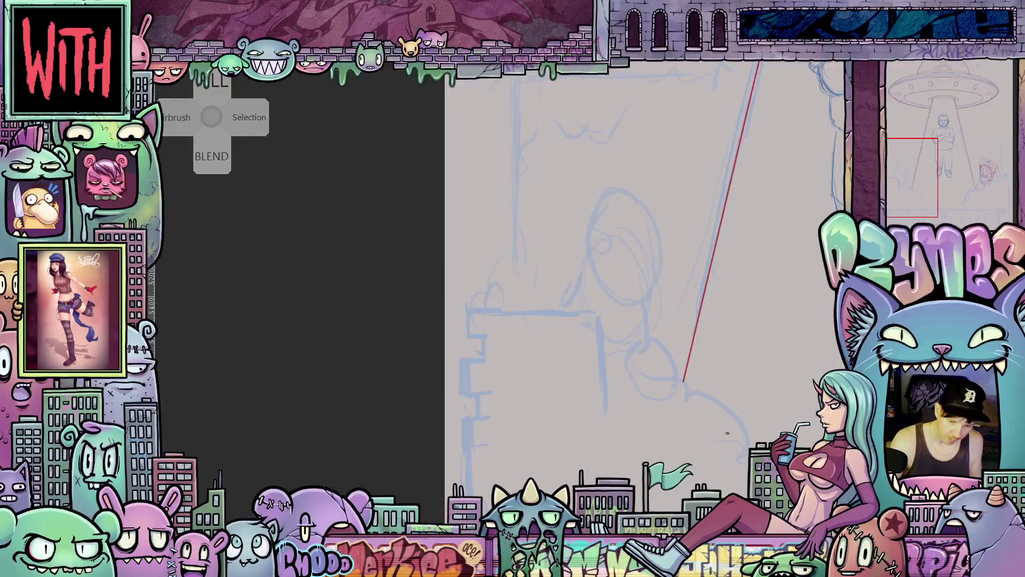
# Rotate the canvas to draw the ledge's diagonal top edge, then straighten it
pyautogui.moveTo(742, 451); pyautogui.dragTo(661, 332)
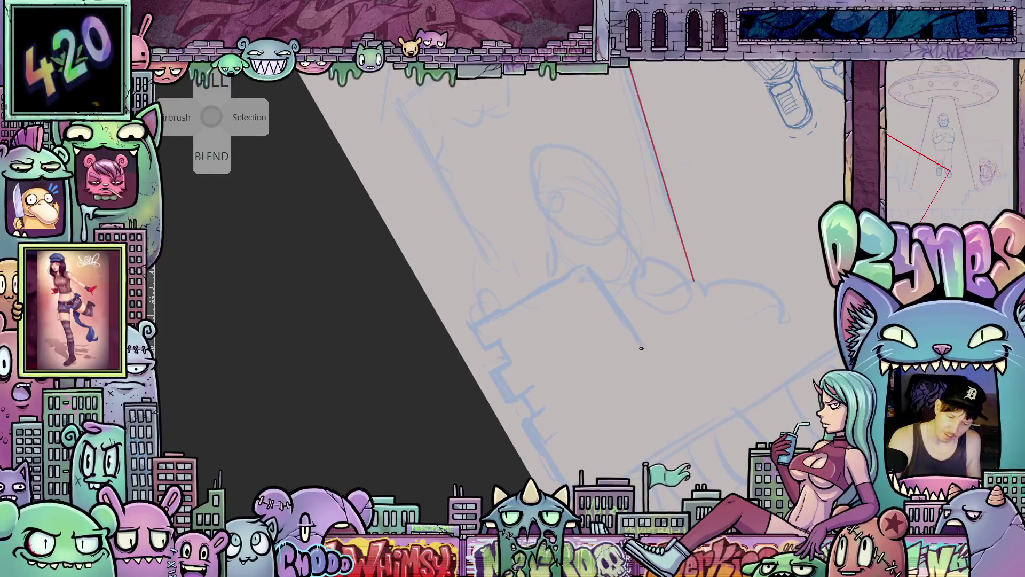
pyautogui.moveTo(706, 308)
pyautogui.mouseDown()
pyautogui.moveTo(728, 293)
pyautogui.moveTo(651, 337)
pyautogui.mouseUp()
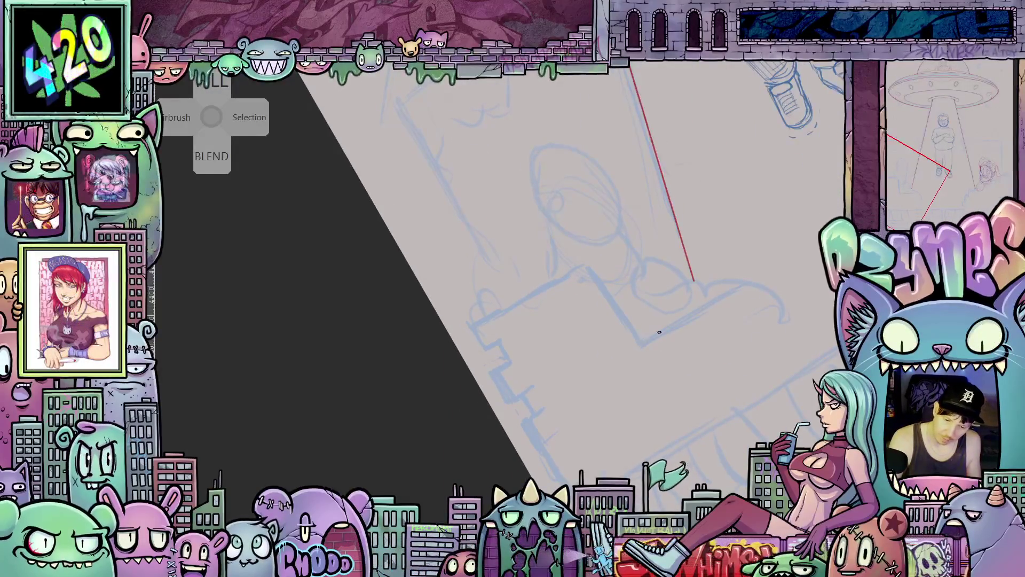
pyautogui.moveTo(812, 383)
pyautogui.mouseDown()
pyautogui.moveTo(597, 327)
pyautogui.moveTo(614, 325)
pyautogui.moveTo(633, 414)
pyautogui.mouseUp()
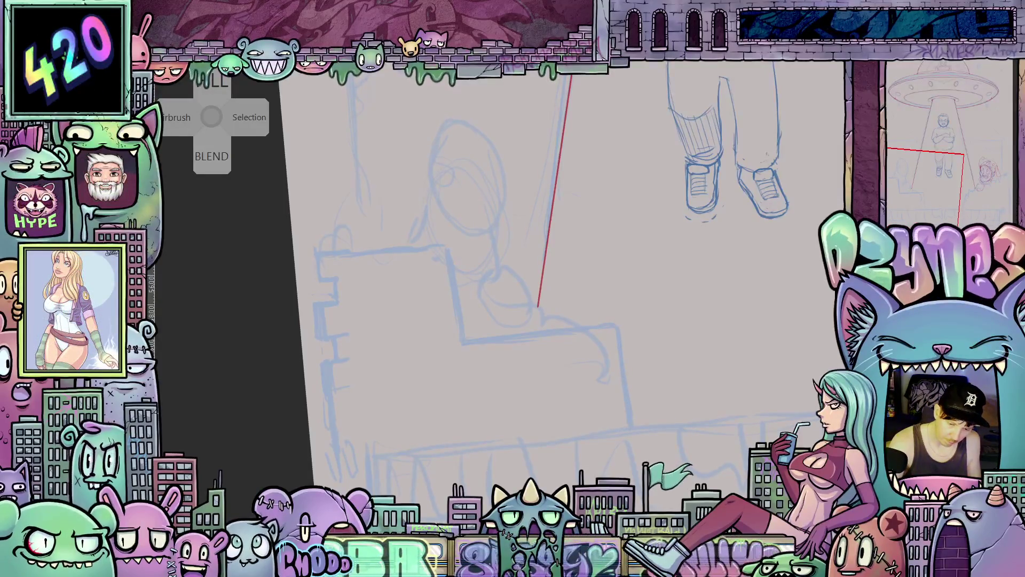
pyautogui.moveTo(647, 334); pyautogui.dragTo(726, 381)
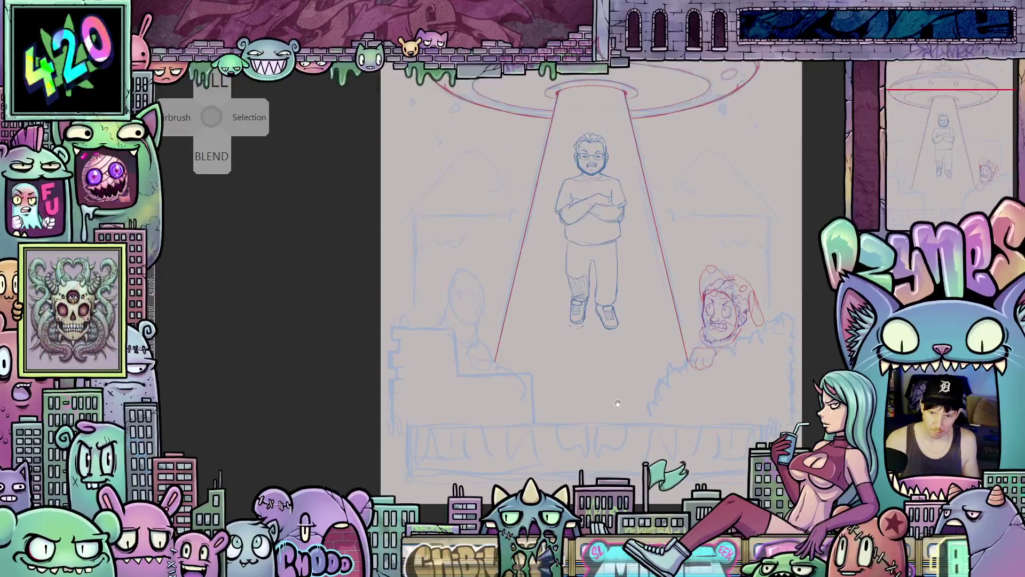
pyautogui.moveTo(616, 366); pyautogui.dragTo(630, 395)
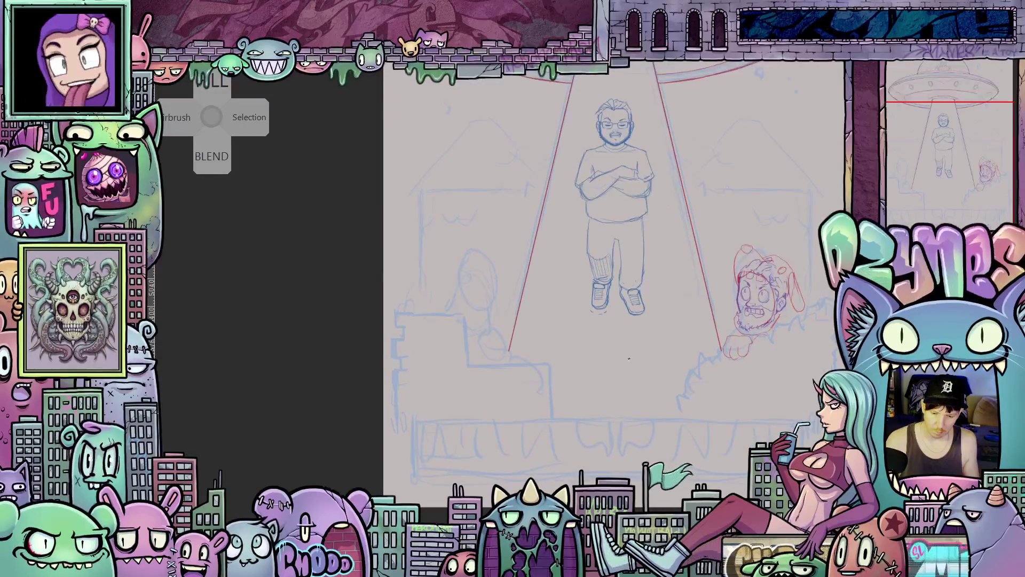
# Zoom and pan over the man in the beam and the UFO
pyautogui.scroll(2, 587, 347)
pyautogui.moveTo(739, 367)
pyautogui.mouseDown()
pyautogui.moveTo(745, 390)
pyautogui.moveTo(772, 379)
pyautogui.mouseUp()
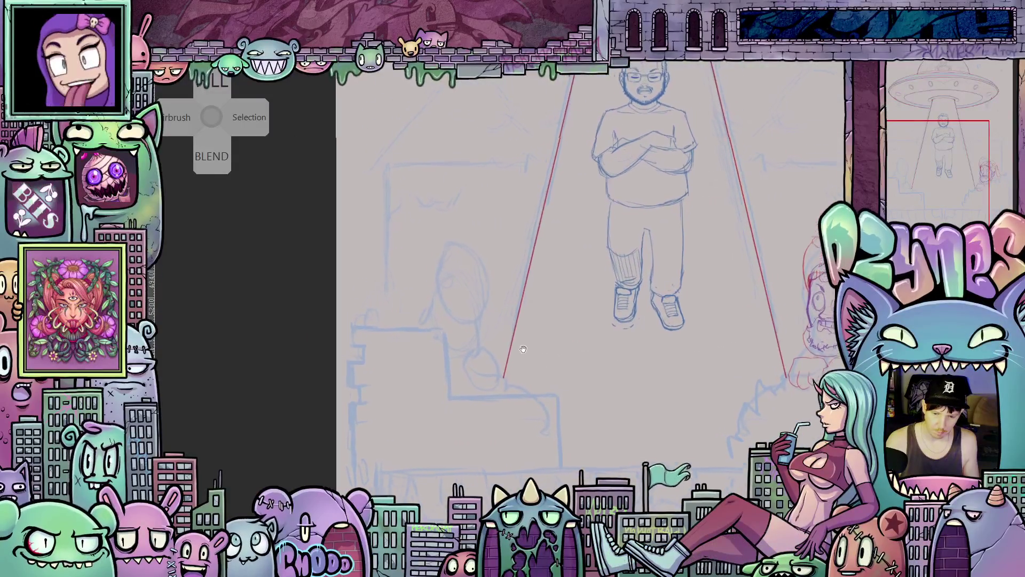
pyautogui.scroll(2, 483, 334)
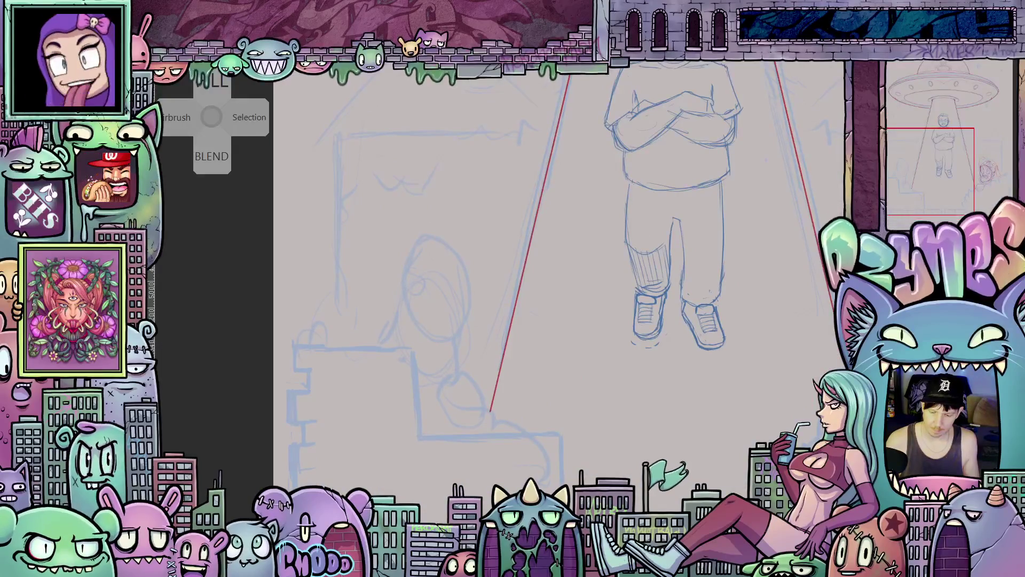
pyautogui.scroll(-4, 680, 411)
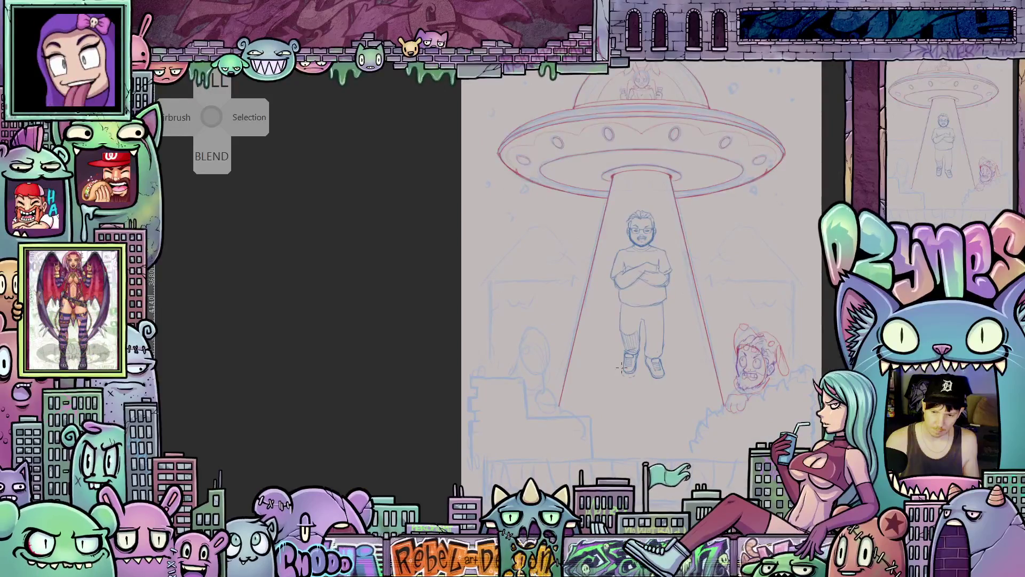
pyautogui.moveTo(622, 368); pyautogui.dragTo(609, 321)
pyautogui.moveTo(661, 364); pyautogui.dragTo(642, 365)
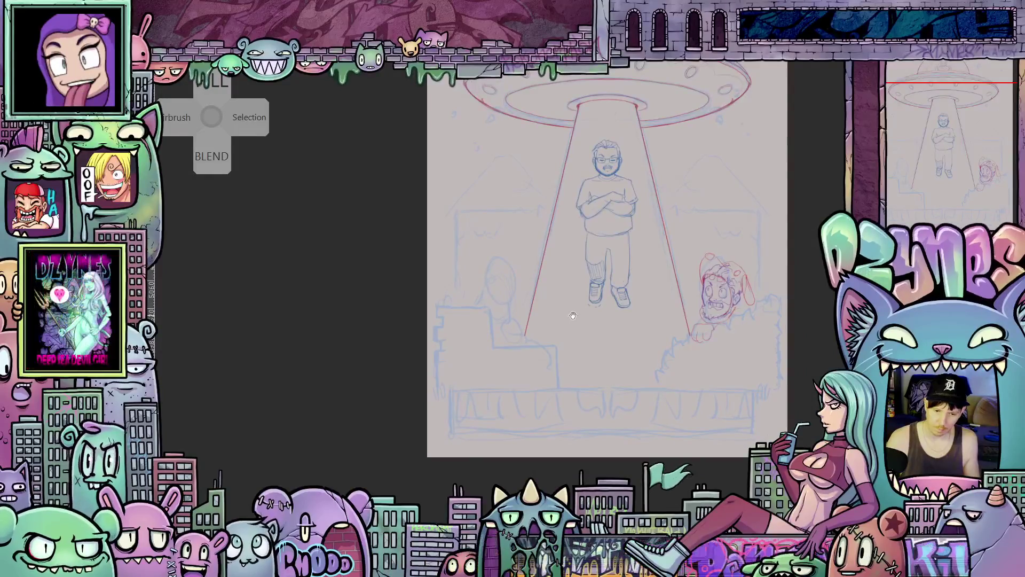
pyautogui.scroll(2, 608, 379)
pyautogui.scroll(2, 574, 272)
pyautogui.scroll(2, 574, 272)
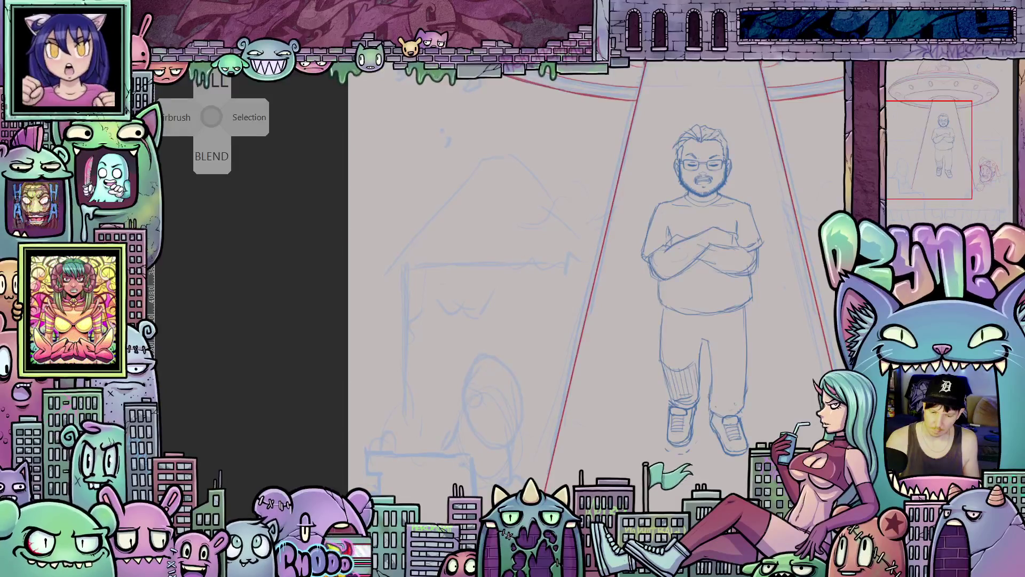
pyautogui.moveTo(531, 301)
pyautogui.mouseDown()
pyautogui.moveTo(542, 365)
pyautogui.moveTo(558, 338)
pyautogui.mouseUp()
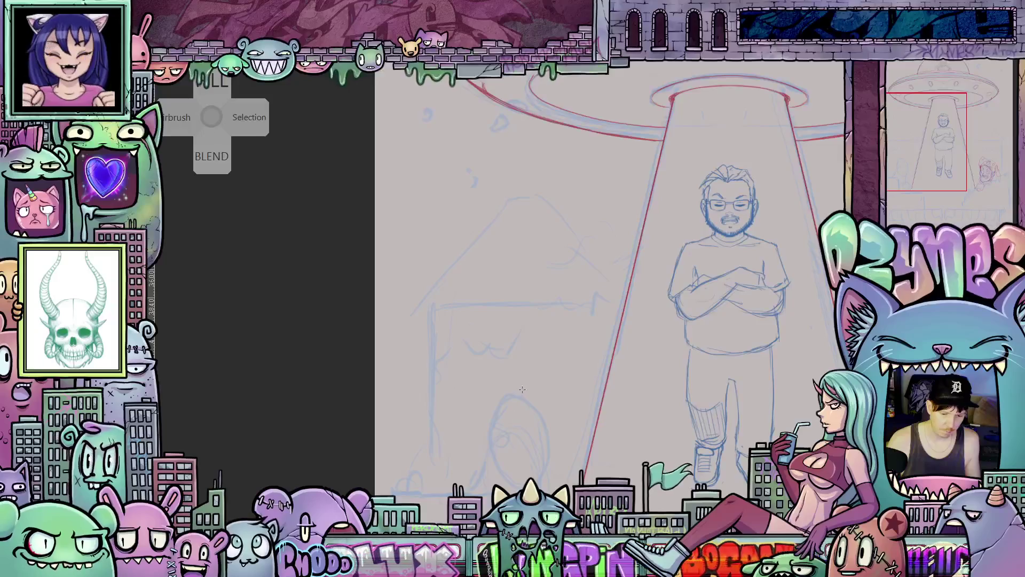
# Place a full-height vertical symmetry ruler through the left house's centre
pyautogui.moveTo(528, 395); pyautogui.dragTo(527, 373)
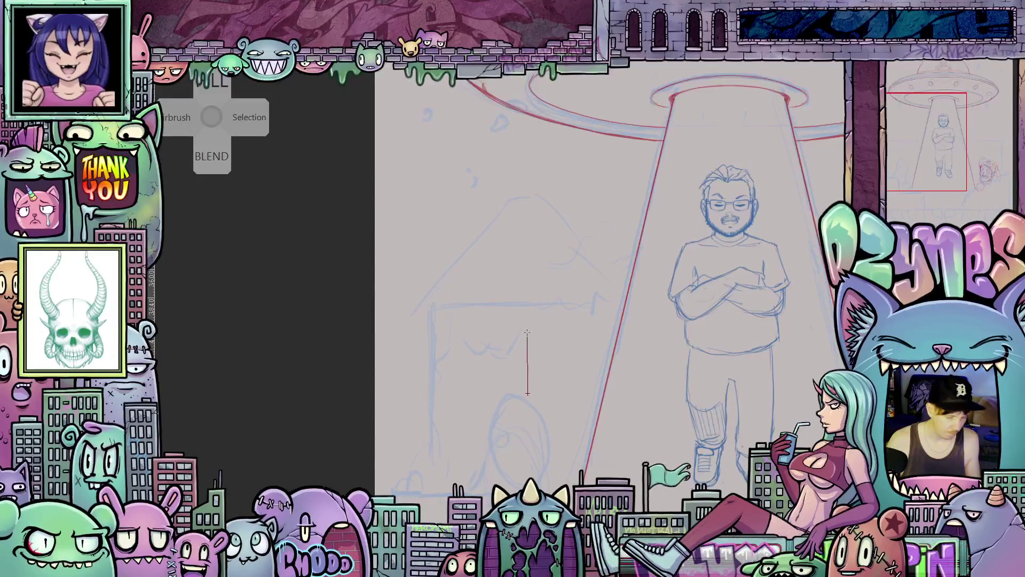
pyautogui.moveTo(527, 334); pyautogui.dragTo(528, 237)
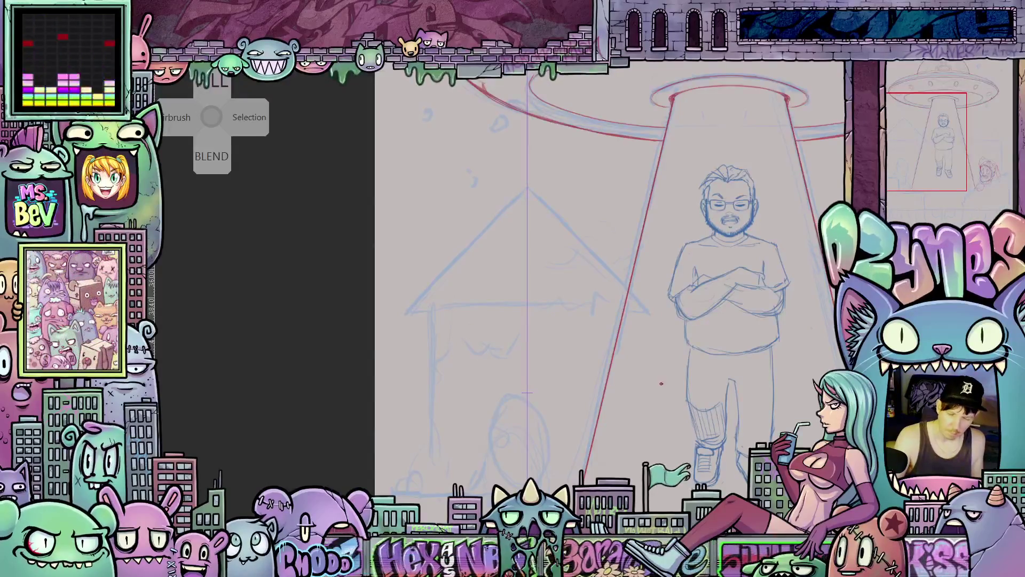
pyautogui.moveTo(695, 410)
pyautogui.mouseDown()
pyautogui.moveTo(641, 422)
pyautogui.moveTo(539, 419)
pyautogui.moveTo(456, 395)
pyautogui.mouseUp()
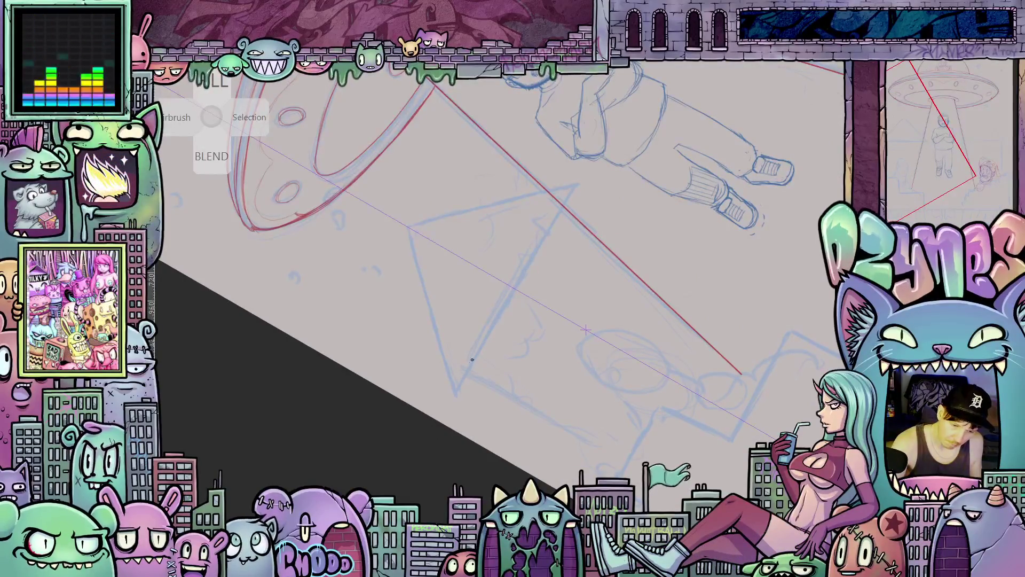
pyautogui.moveTo(471, 362)
pyautogui.mouseDown()
pyautogui.moveTo(676, 451)
pyautogui.moveTo(716, 382)
pyautogui.mouseUp()
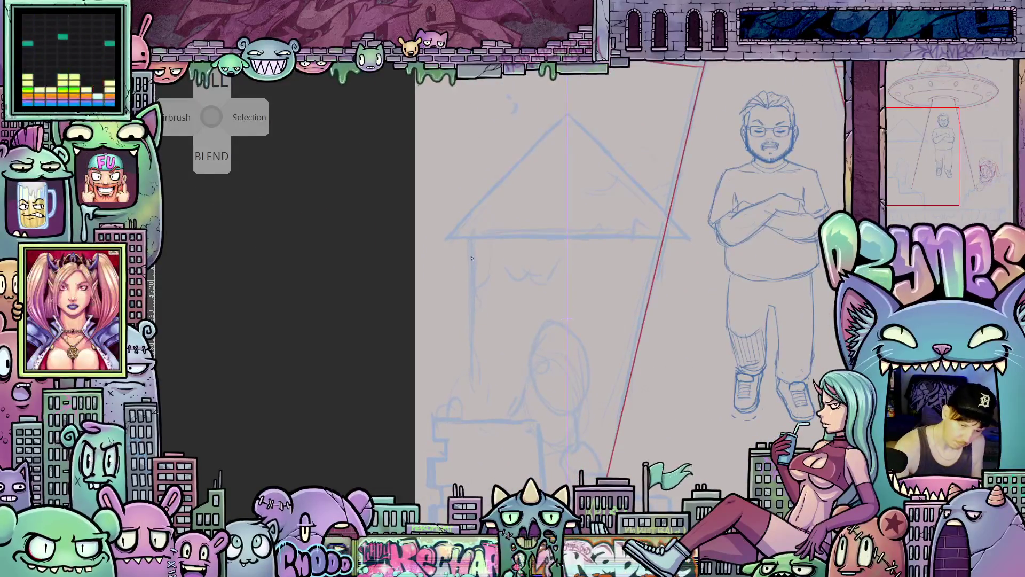
# Pencil the house walls so they mirror across the symmetry ruler
pyautogui.moveTo(473, 331); pyautogui.dragTo(472, 387)
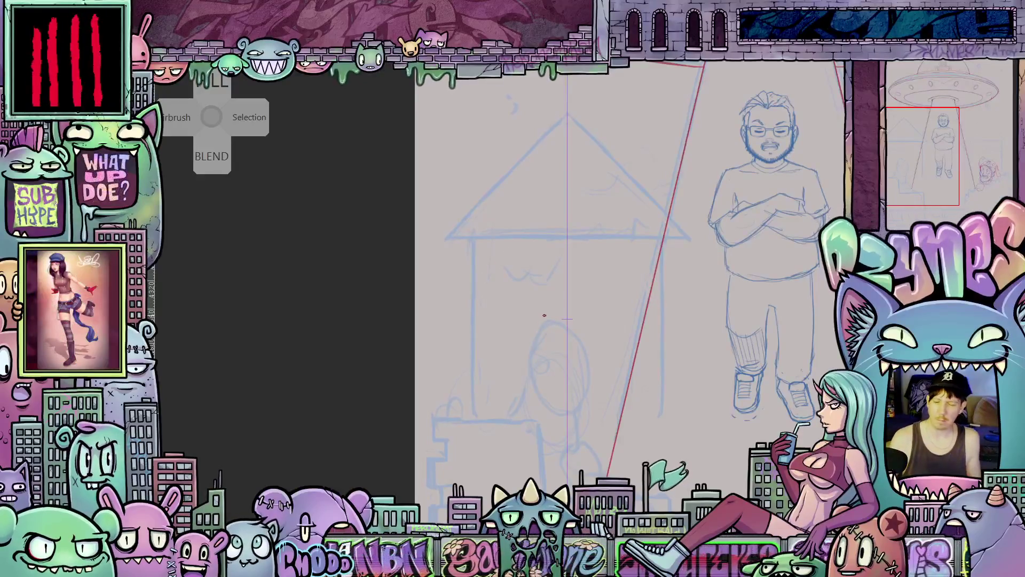
pyautogui.scroll(-1, 545, 323)
pyautogui.scroll(-1, 545, 324)
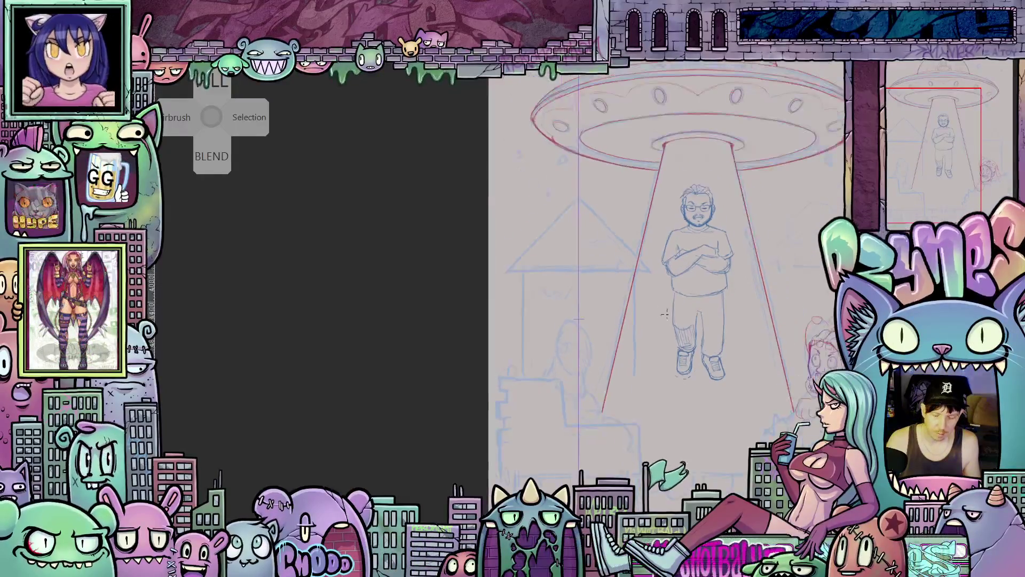
# Sketch mirrored details on the left house, then zoom out to show the UFO, beam and man
pyautogui.scroll(-3, 650, 315)
pyautogui.scroll(3, 621, 337)
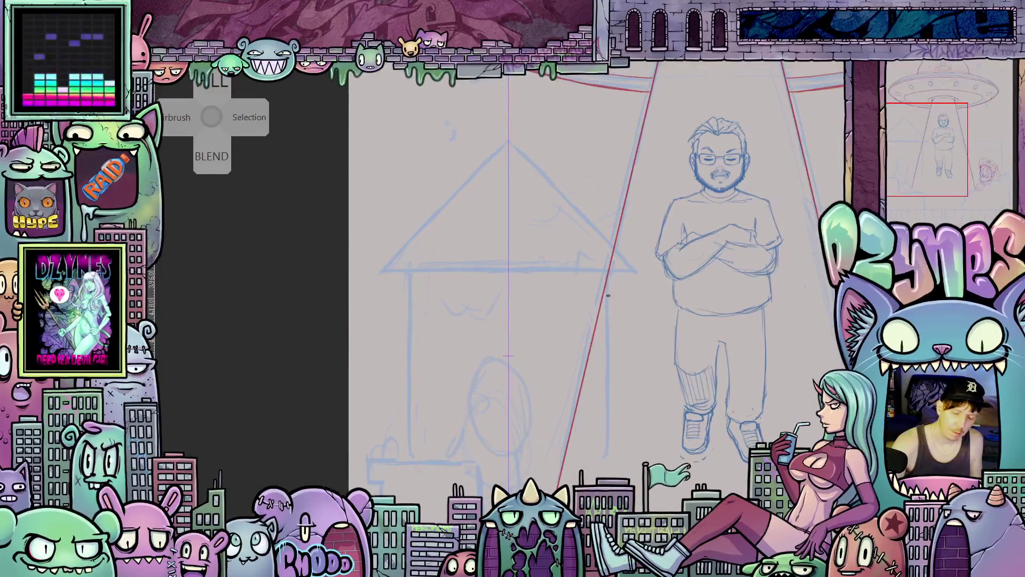
pyautogui.moveTo(609, 298); pyautogui.dragTo(710, 331)
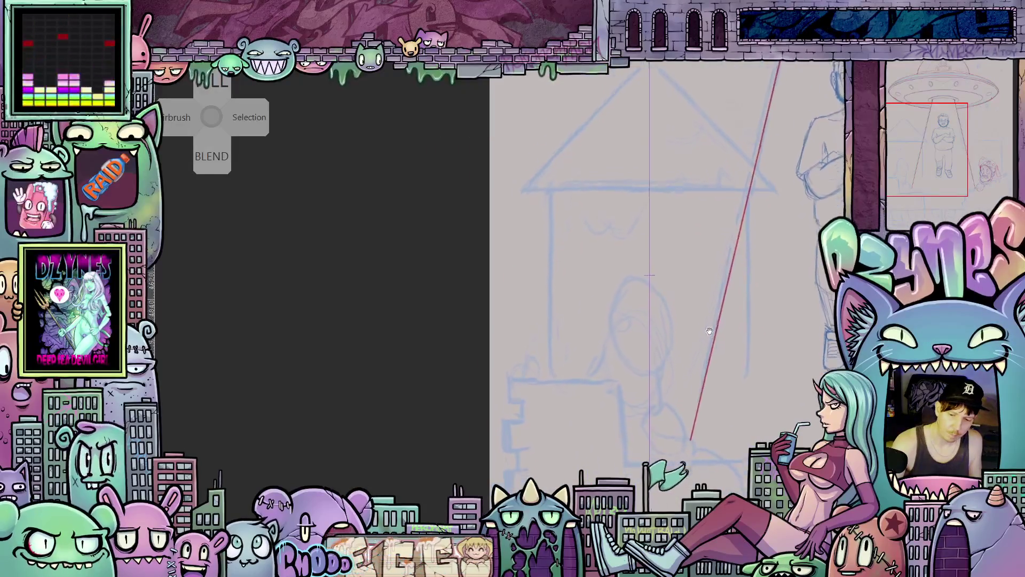
pyautogui.scroll(1, 710, 331)
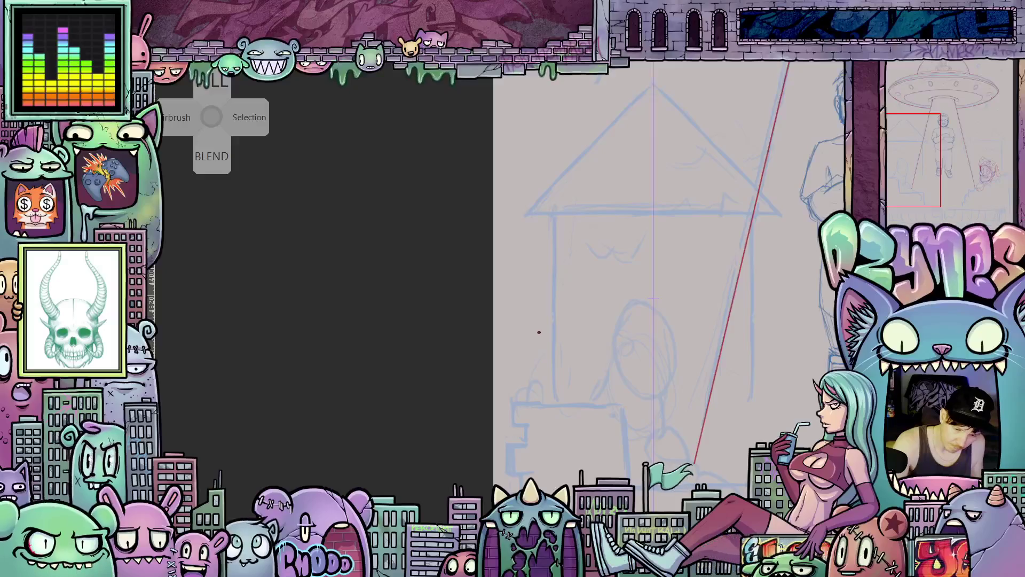
pyautogui.moveTo(539, 334)
pyautogui.mouseDown()
pyautogui.moveTo(547, 321)
pyautogui.moveTo(516, 385)
pyautogui.mouseUp()
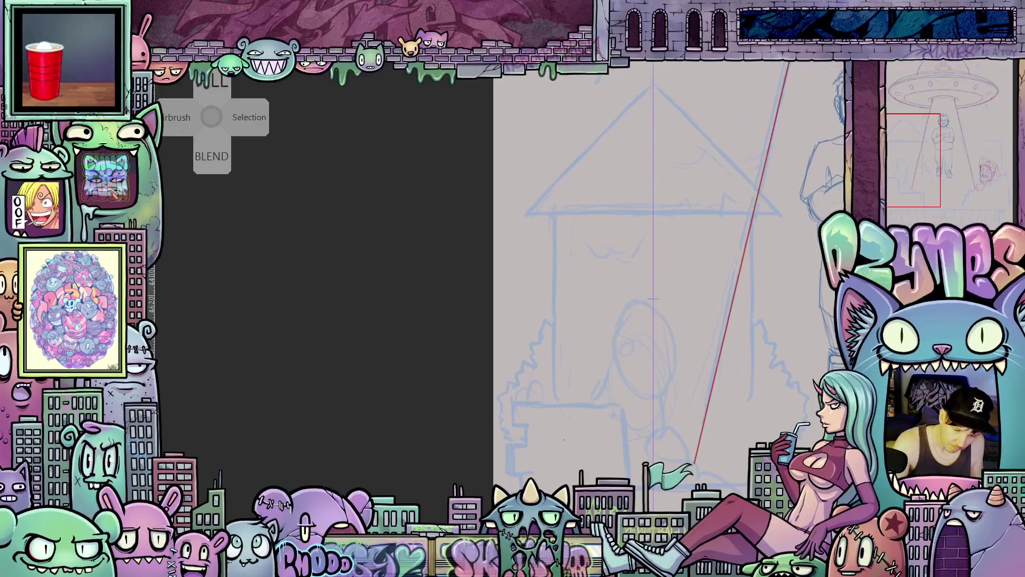
pyautogui.hotkey('ctrl', '-')
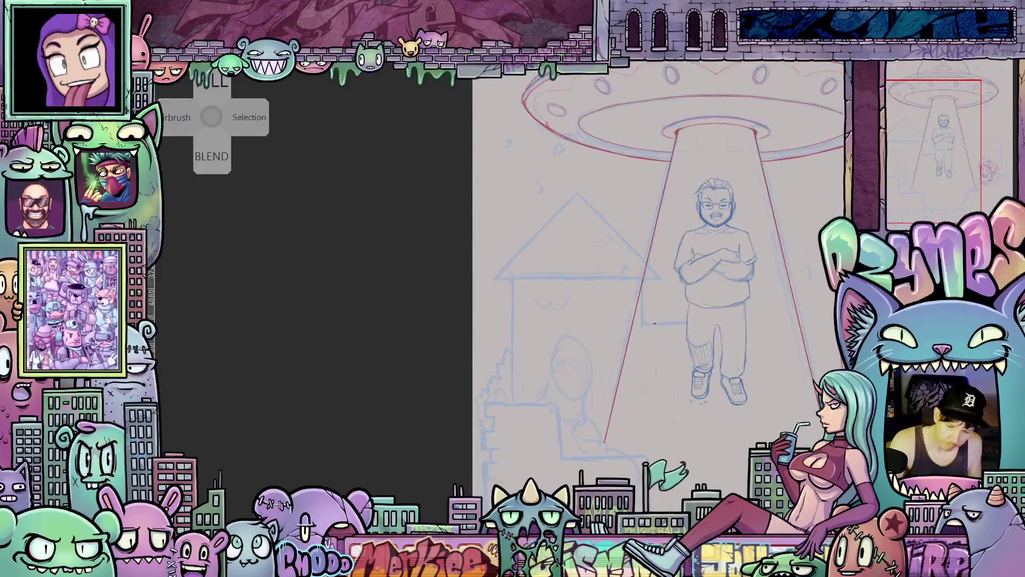
# Pan the canvas until the UFO dome, crossed-arm man and red peeking face are all visible
pyautogui.hscroll(5, 674, 325)
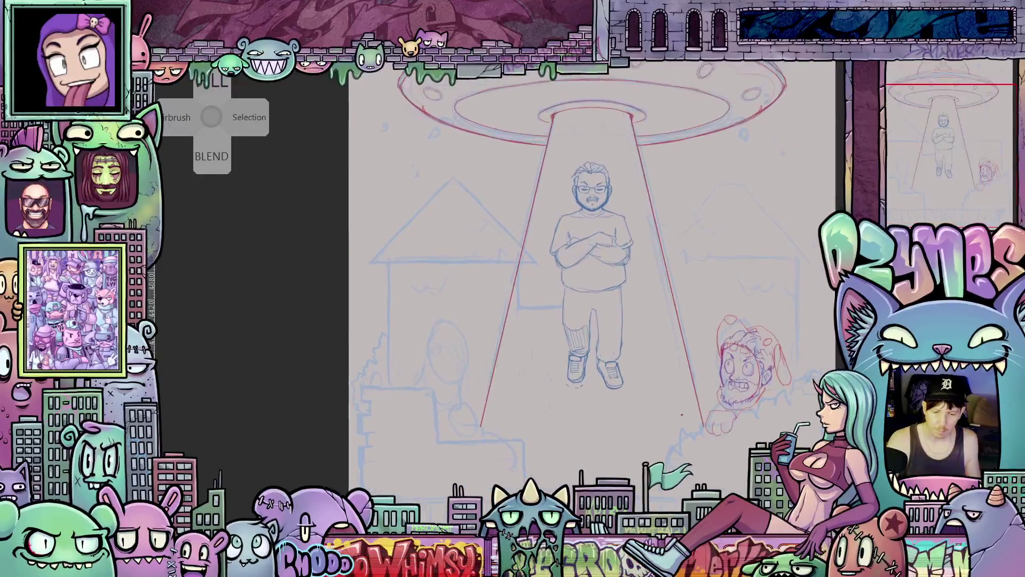
pyautogui.scroll(3, 682, 414)
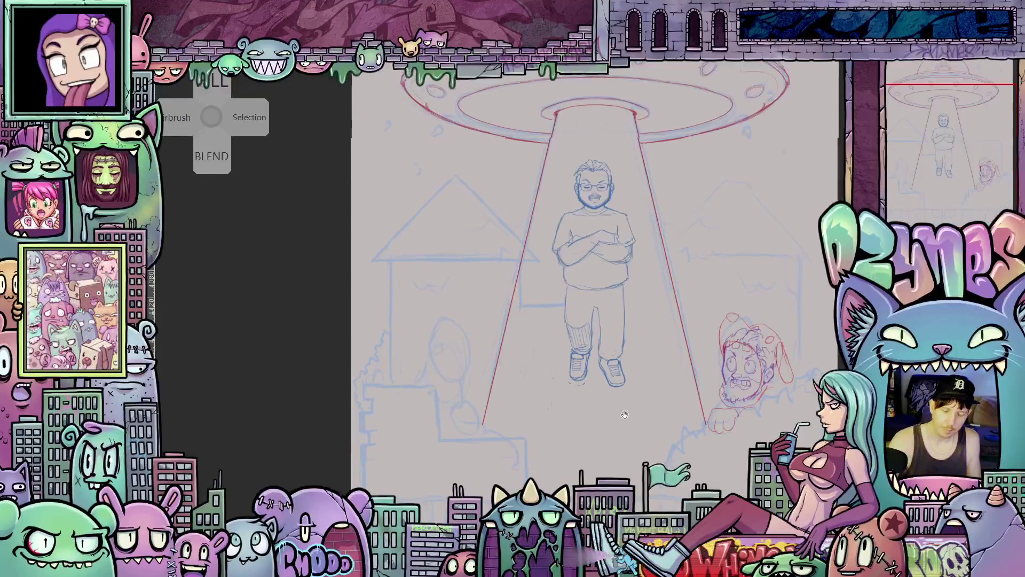
pyautogui.hscroll(-3, 614, 348)
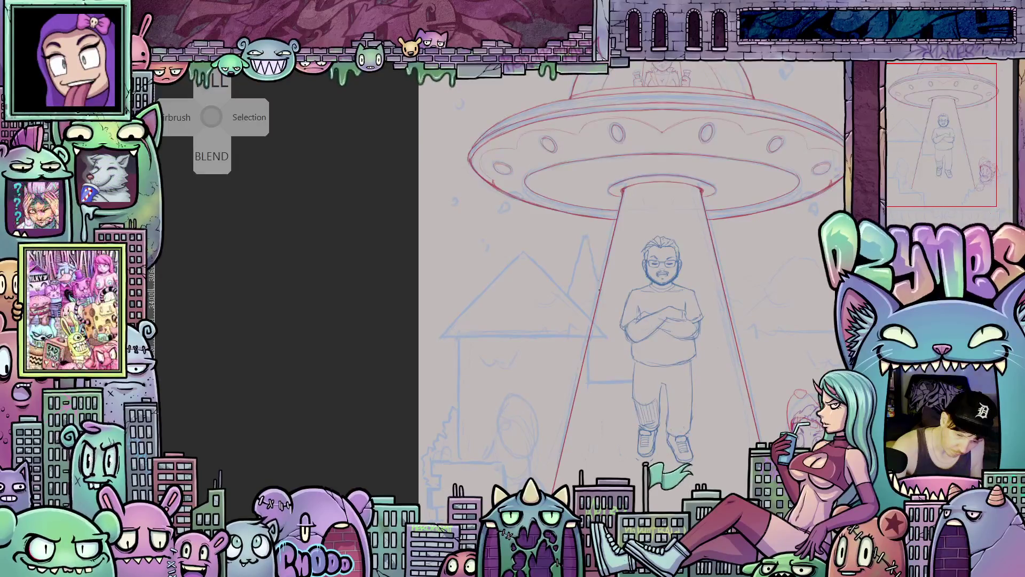
pyautogui.scroll(-1, 646, 397)
pyautogui.hscroll(3, 668, 406)
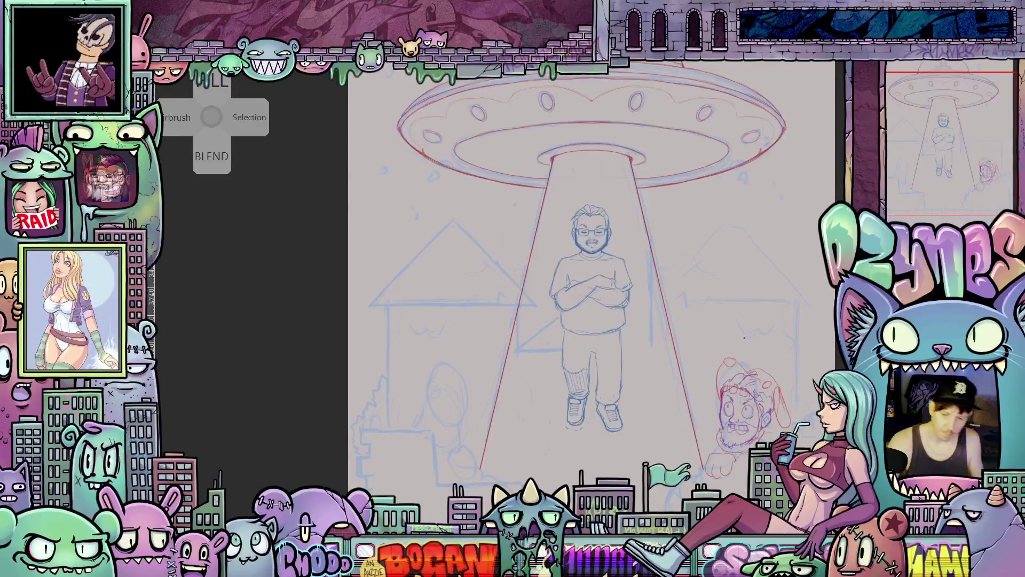
# Add a short blue pencil line and erase a small stretch of the blue house line
pyautogui.scroll(2, 622, 305)
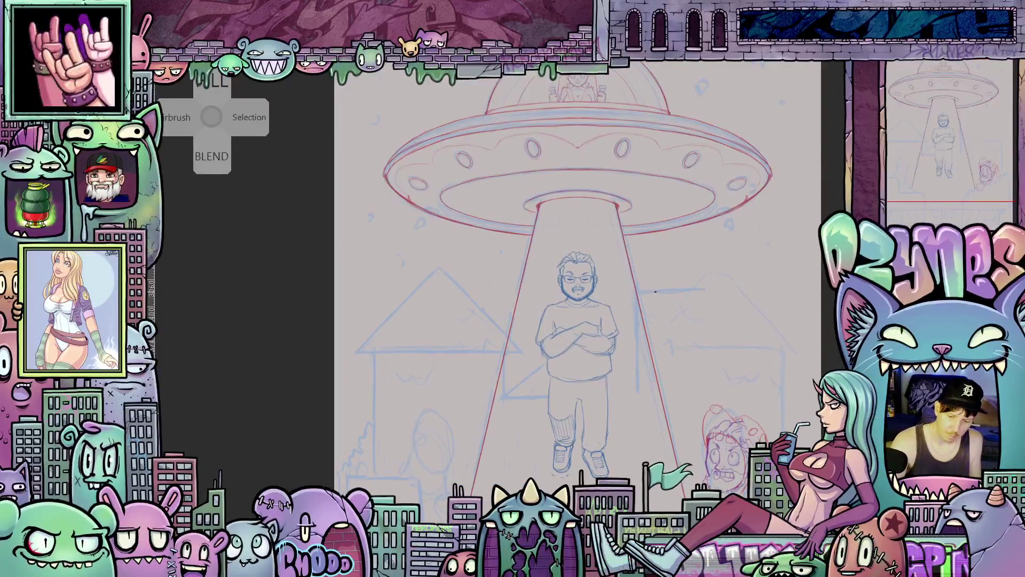
pyautogui.moveTo(633, 372); pyautogui.dragTo(633, 389)
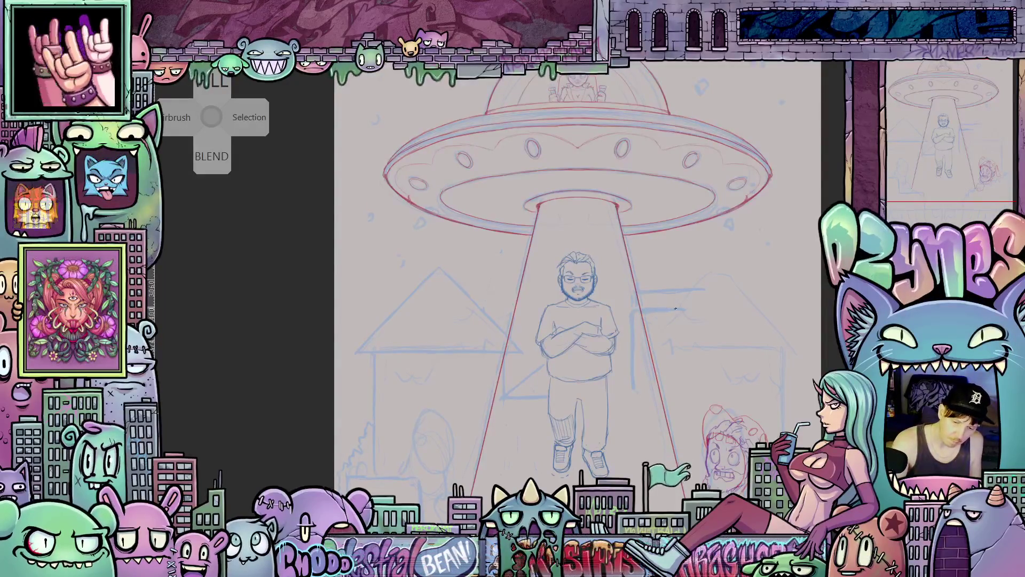
pyautogui.moveTo(638, 288); pyautogui.dragTo(690, 289)
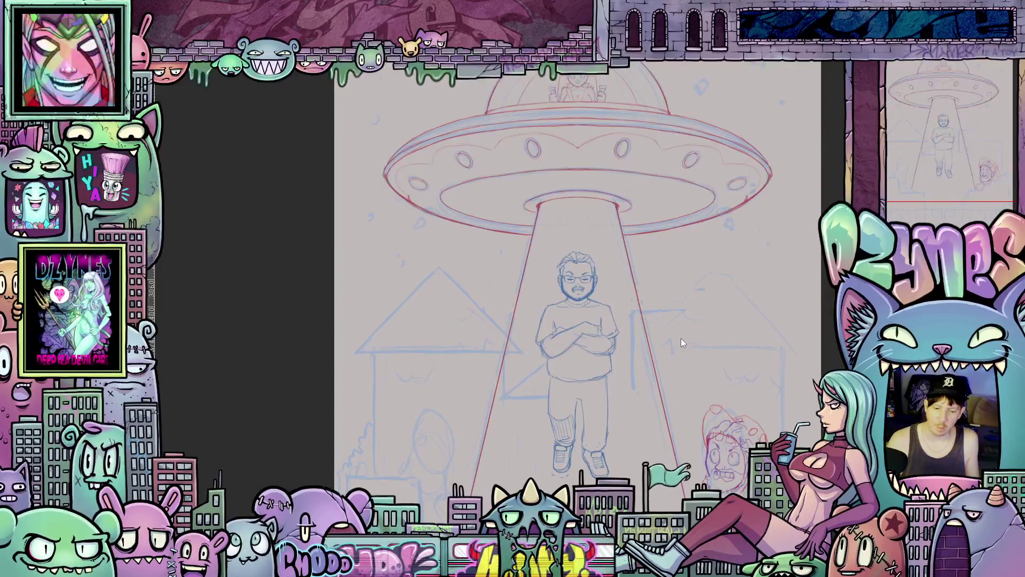
# Pan across the houses, beam and man, then zoom out to the full page
pyautogui.press('Tab')
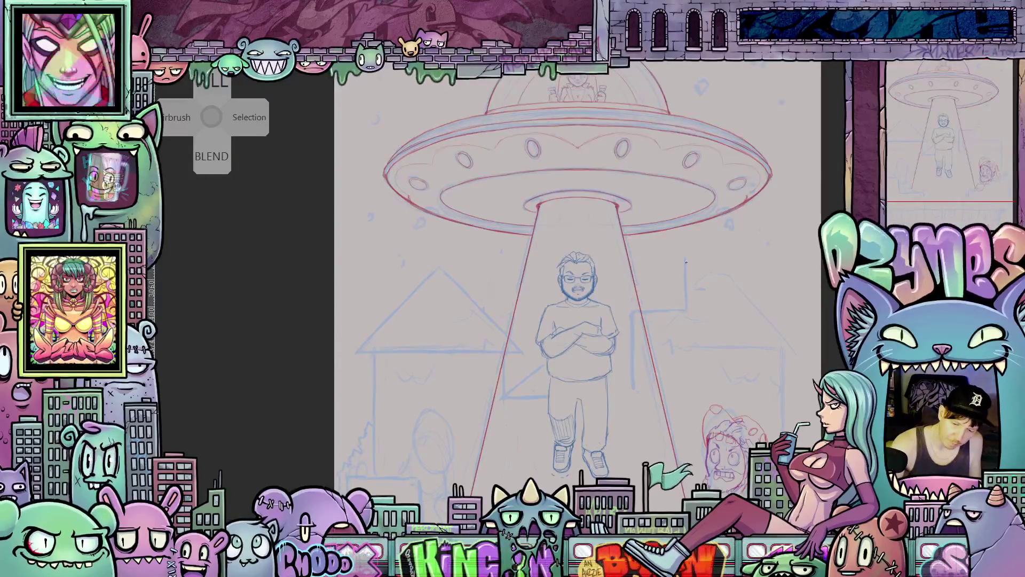
pyautogui.moveTo(788, 377); pyautogui.dragTo(722, 382)
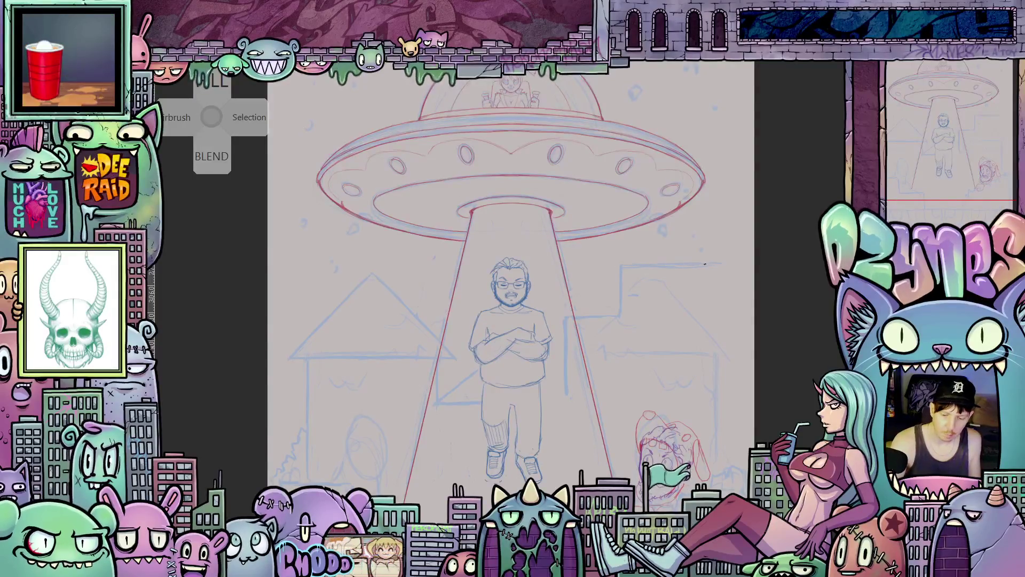
pyautogui.moveTo(704, 263); pyautogui.dragTo(656, 224)
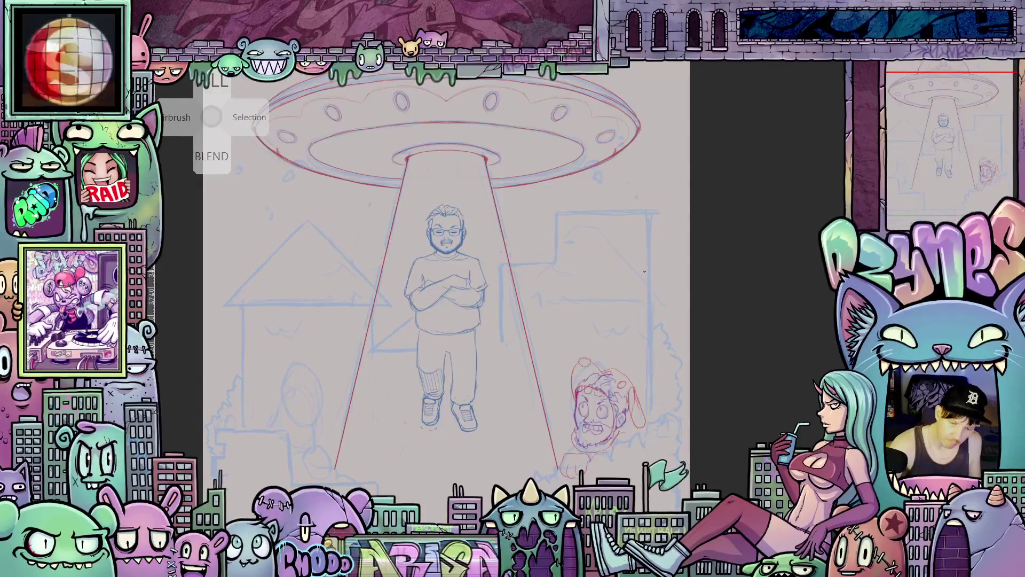
pyautogui.moveTo(557, 367)
pyautogui.mouseDown()
pyautogui.moveTo(726, 375)
pyautogui.moveTo(742, 360)
pyautogui.mouseUp()
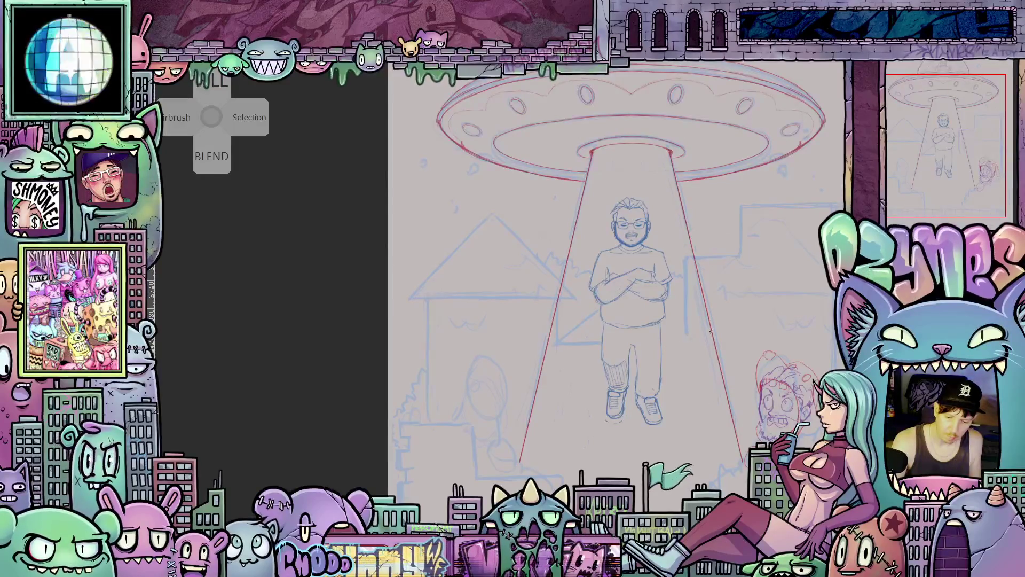
pyautogui.moveTo(705, 401); pyautogui.dragTo(670, 376)
pyautogui.scroll(-5, 709, 355)
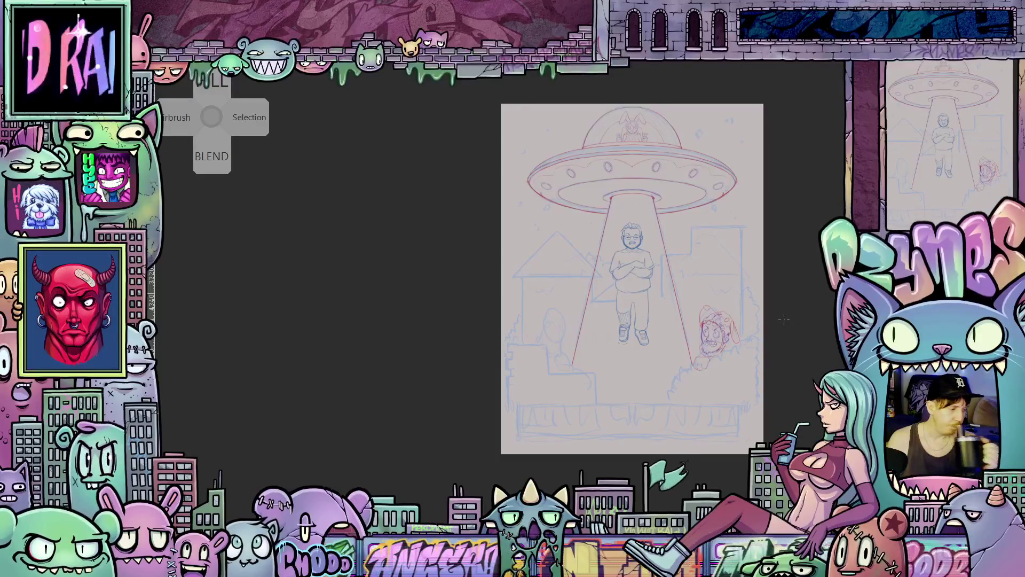
# Zoom and recentre the view to review the whole sketch page
pyautogui.scroll(3, 769, 320)
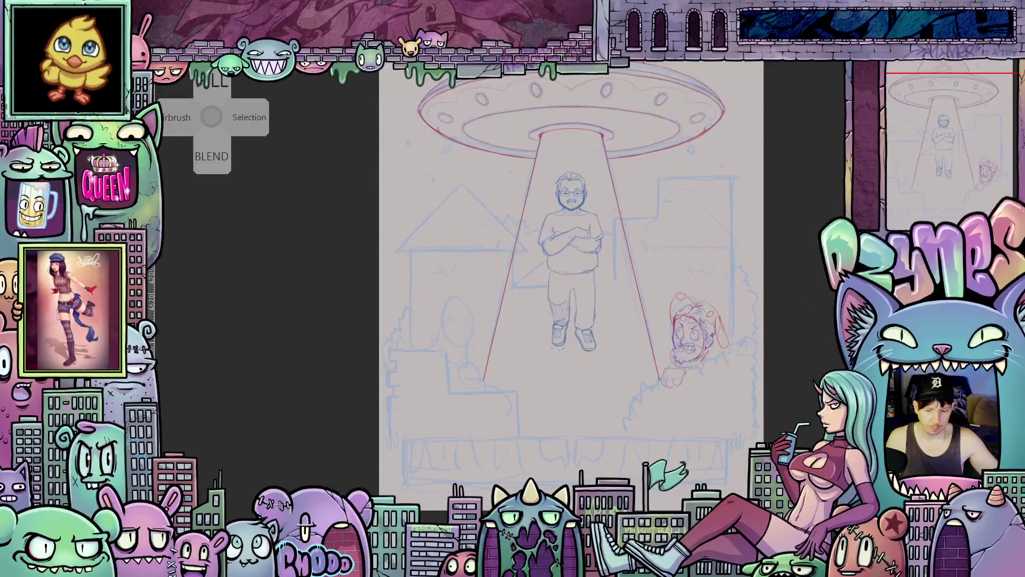
pyautogui.scroll(3, 572, 273)
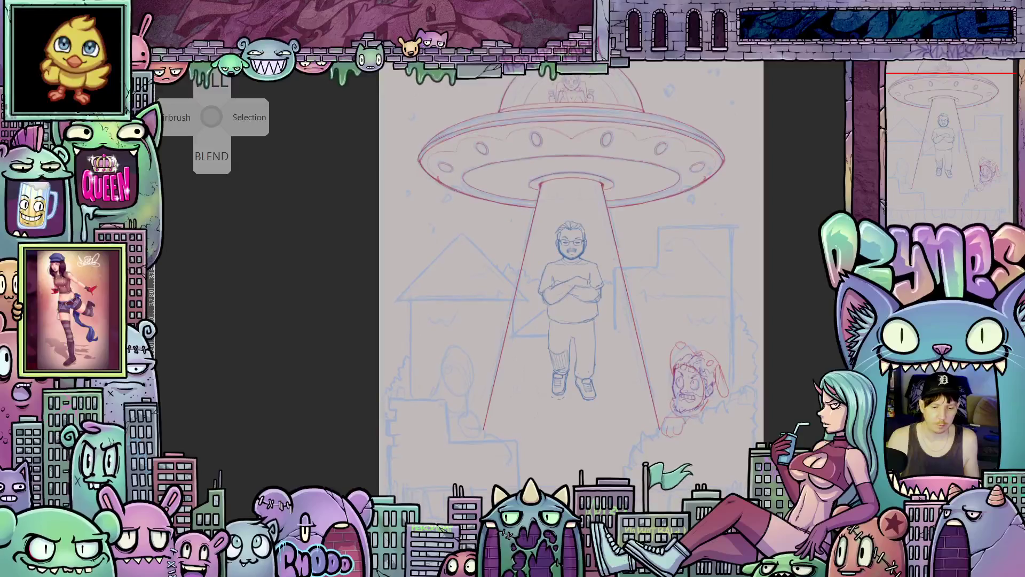
pyautogui.scroll(-2, 806, 340)
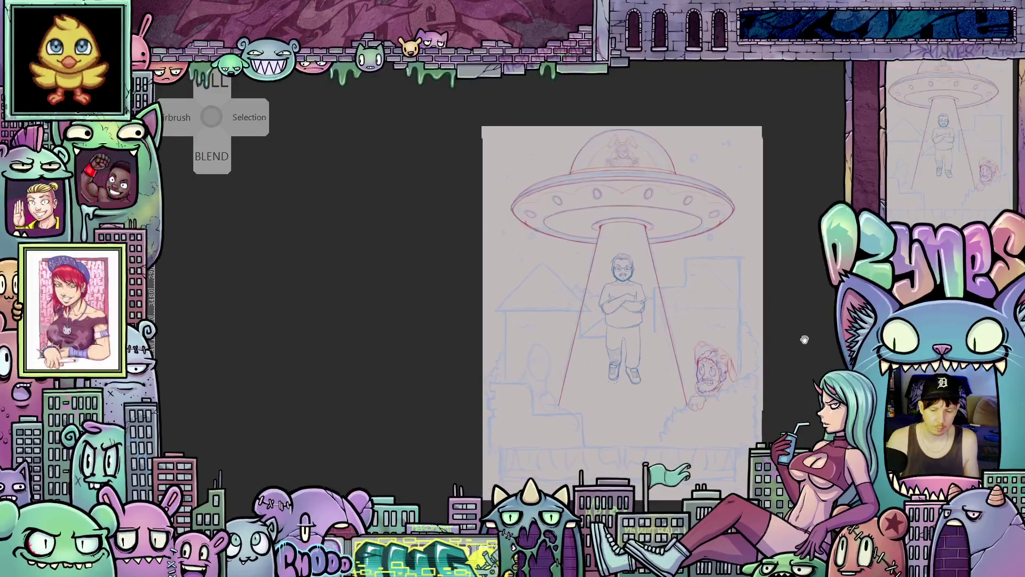
pyautogui.moveTo(805, 340); pyautogui.dragTo(781, 316)
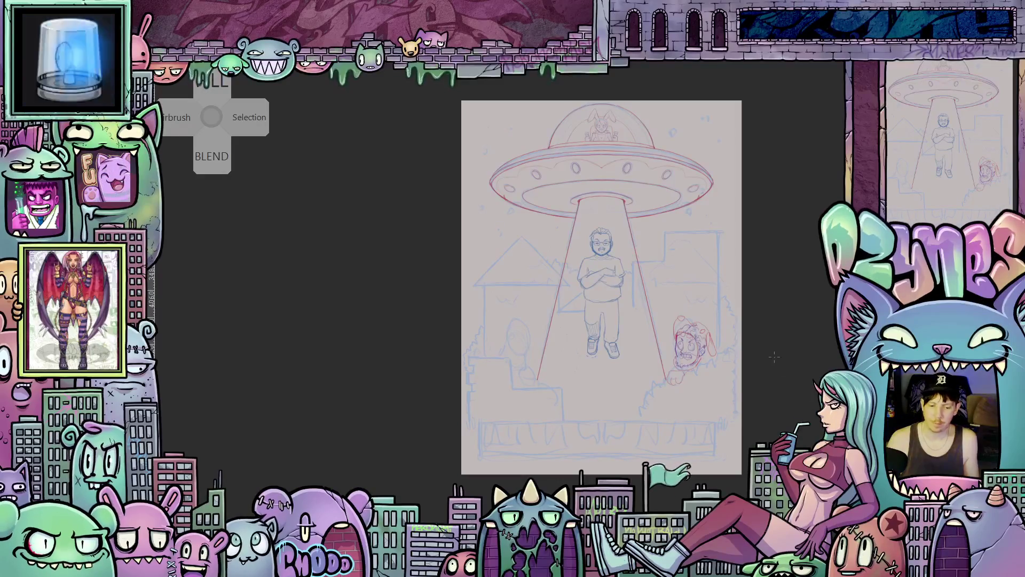
pyautogui.scroll(2, 774, 357)
pyautogui.scroll(2, 767, 356)
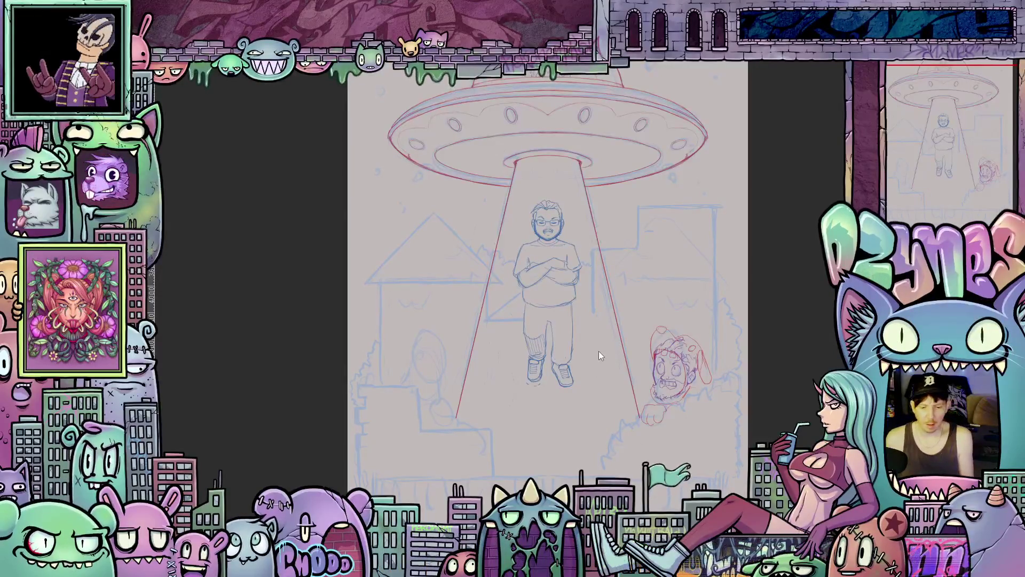
# Look over the man and peeker, then zoom in on the UFO dome with the bunny pilot
pyautogui.press('Tab')
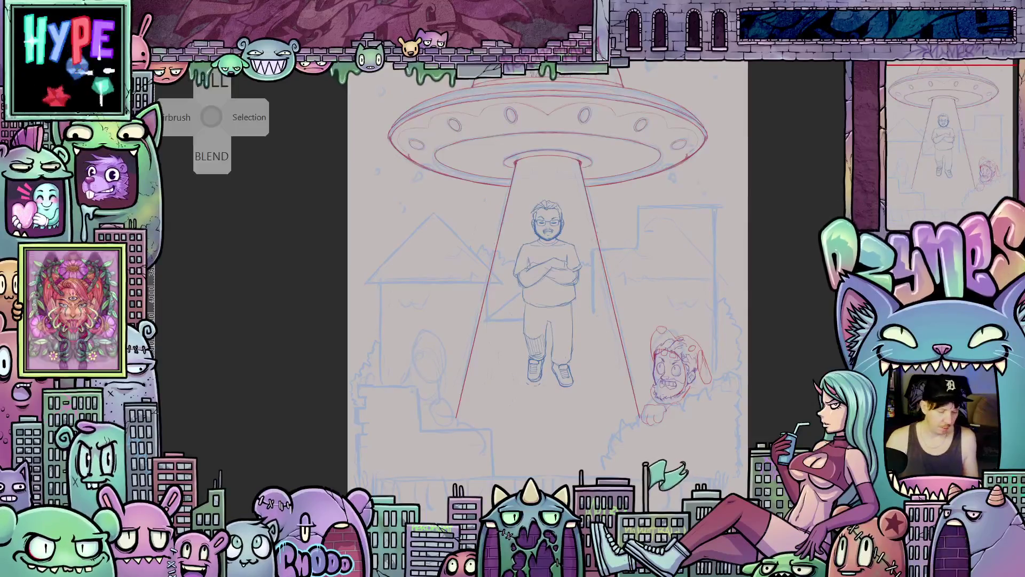
pyautogui.moveTo(596, 348)
pyautogui.mouseDown()
pyautogui.moveTo(618, 438)
pyautogui.moveTo(642, 313)
pyautogui.mouseUp()
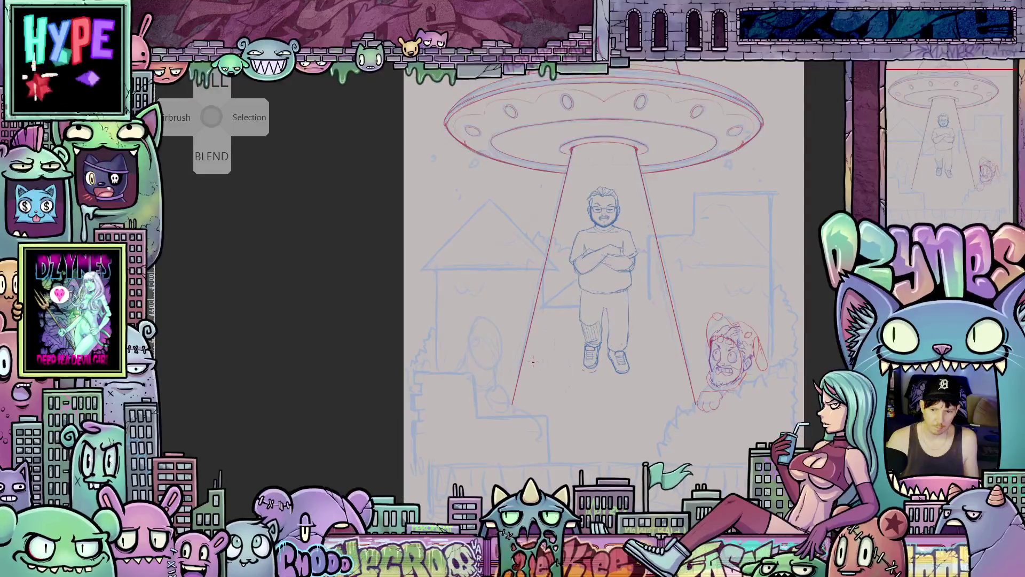
pyautogui.scroll(3, 533, 361)
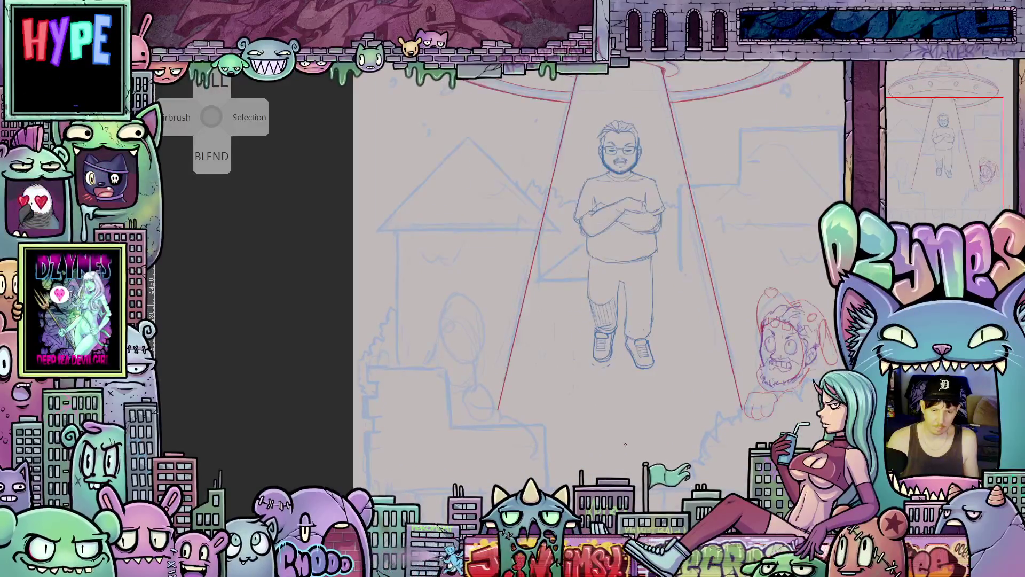
pyautogui.moveTo(624, 444)
pyautogui.mouseDown()
pyautogui.moveTo(628, 387)
pyautogui.moveTo(640, 415)
pyautogui.mouseUp()
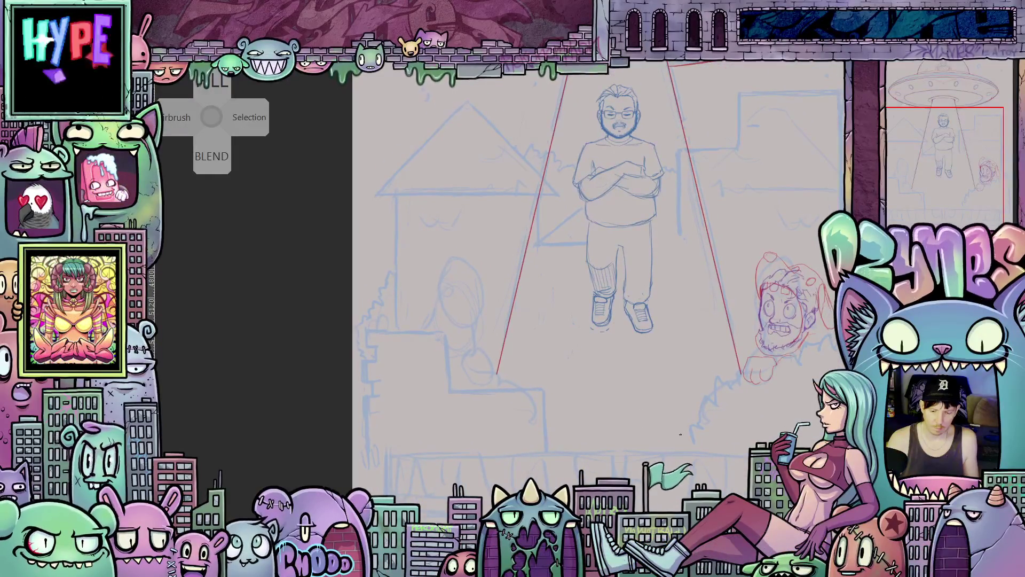
pyautogui.moveTo(539, 358); pyautogui.dragTo(594, 379)
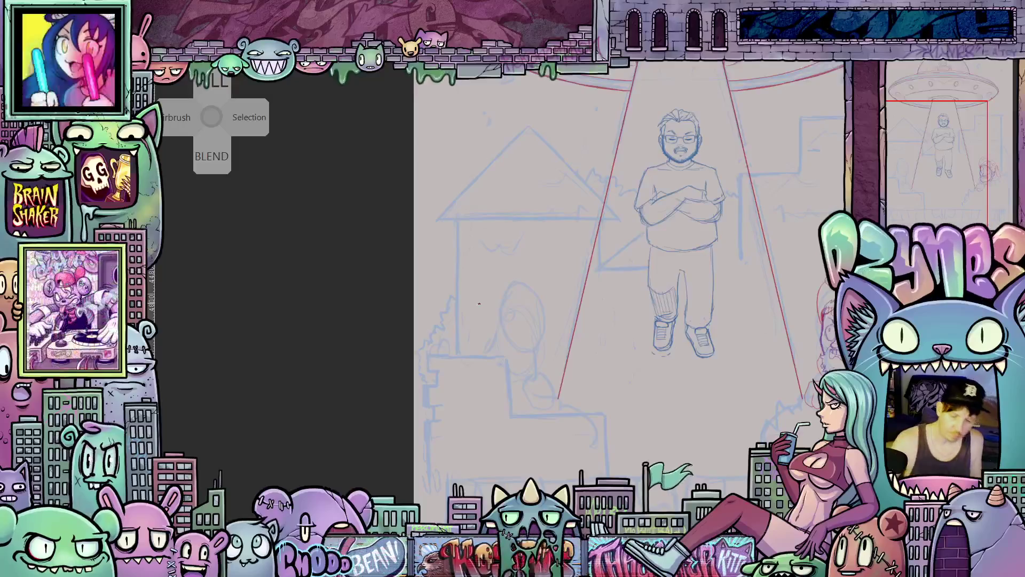
pyautogui.scroll(-2, 559, 338)
pyautogui.scroll(-3, 559, 338)
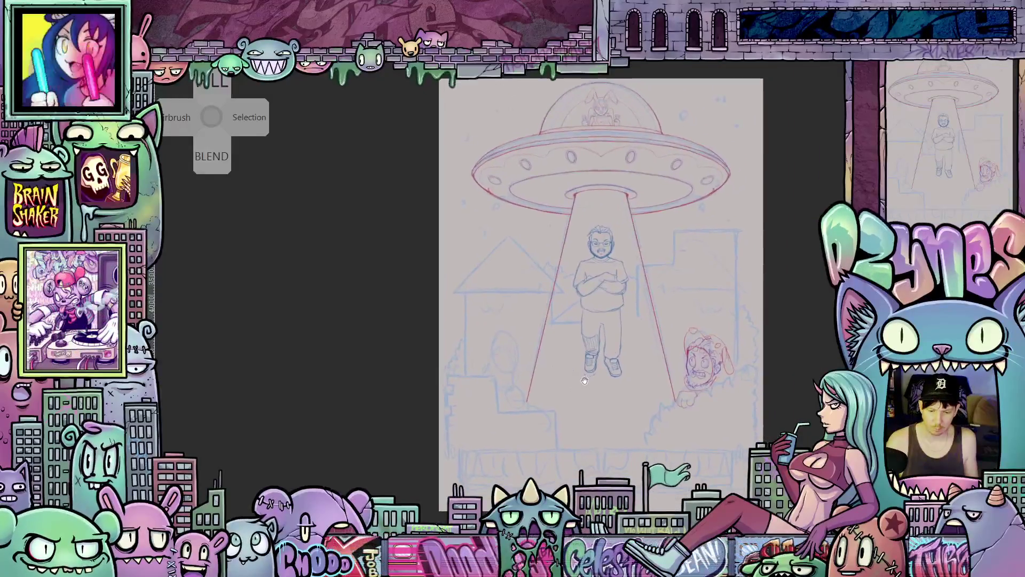
pyautogui.scroll(3, 702, 367)
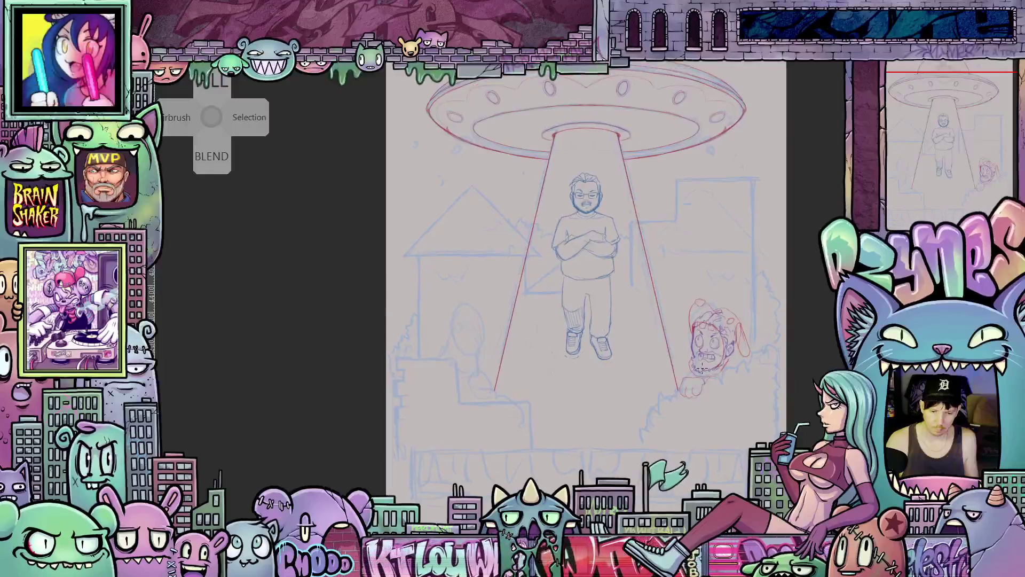
pyautogui.scroll(-4, 702, 368)
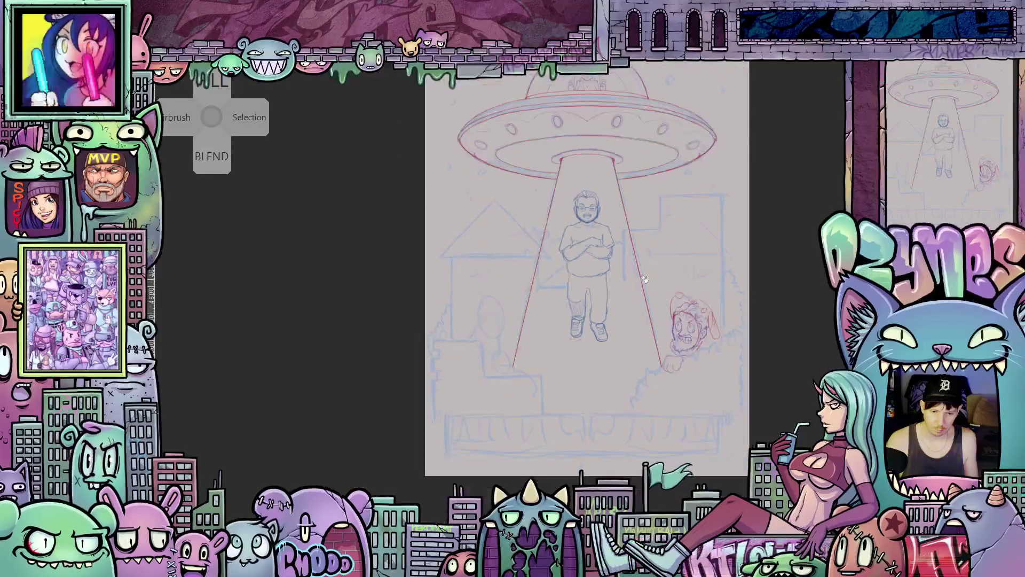
pyautogui.scroll(5, 636, 258)
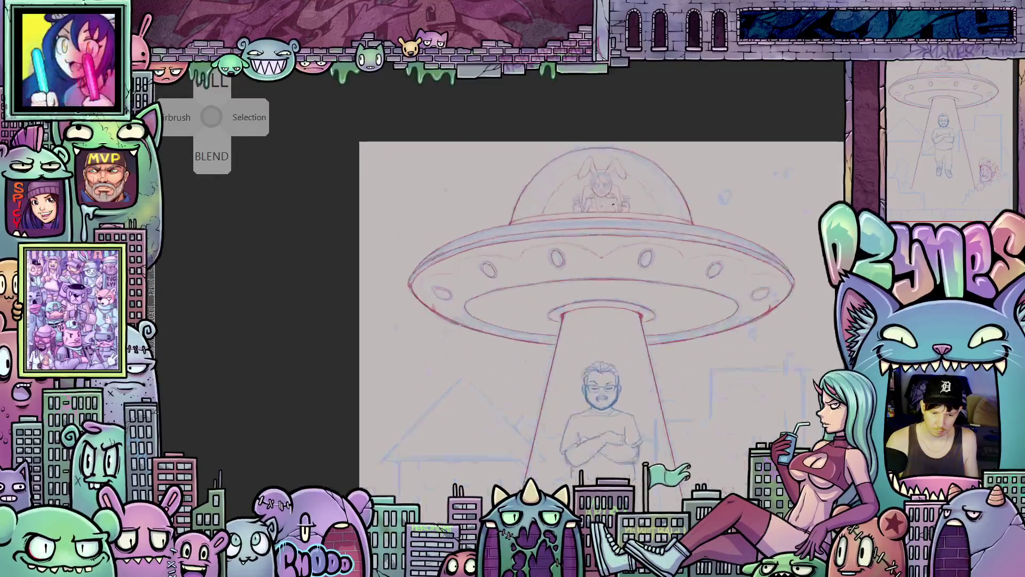
# Pan up so the saucer's porthole rim and the bunny pilot fill the view
pyautogui.moveTo(650, 304); pyautogui.dragTo(631, 243)
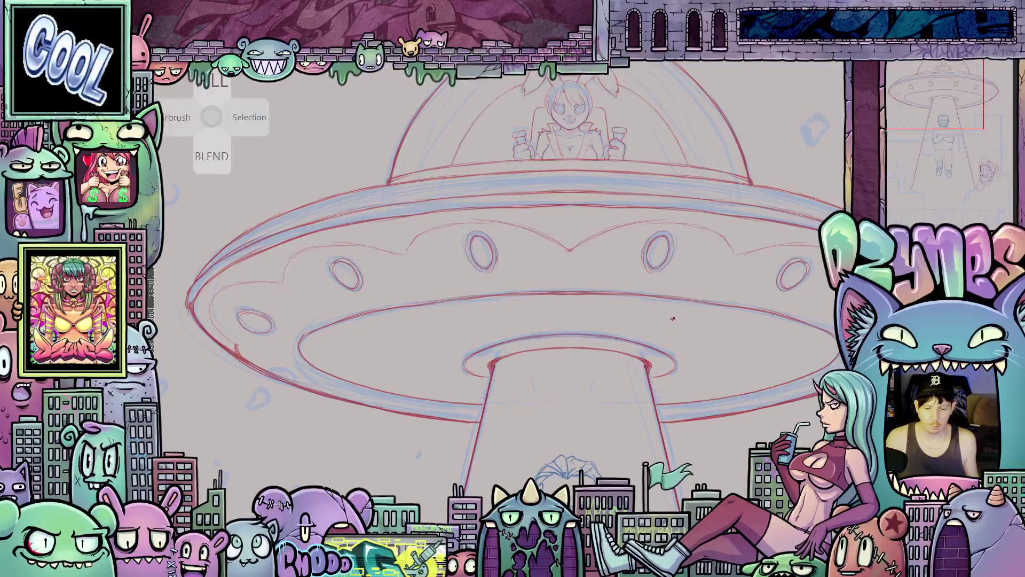
# Zoom in on the left window's peeking figure
pyautogui.scroll(-5, 685, 332)
pyautogui.moveTo(711, 384); pyautogui.dragTo(675, 246)
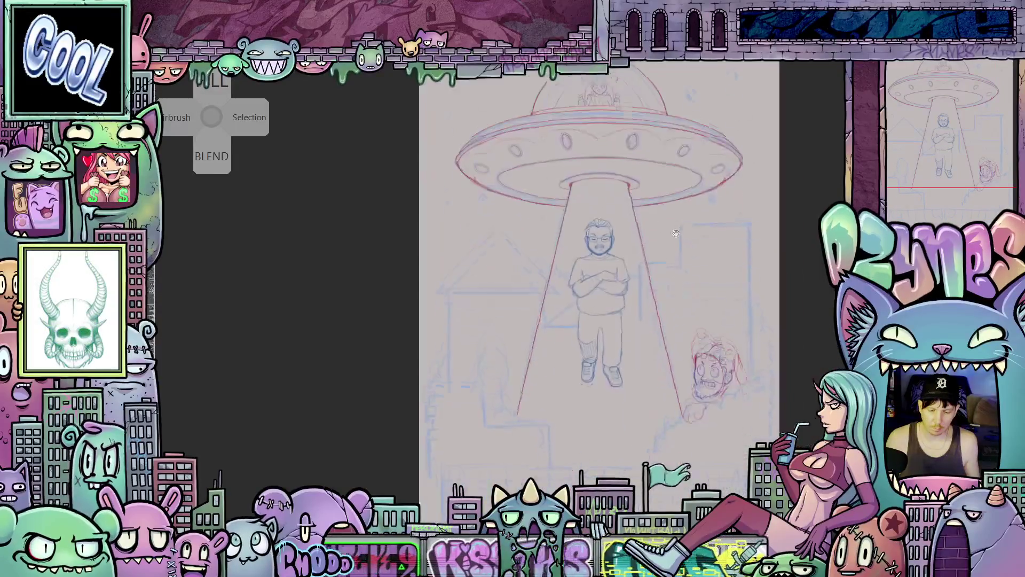
pyautogui.moveTo(719, 283); pyautogui.dragTo(730, 240)
pyautogui.scroll(2, 560, 326)
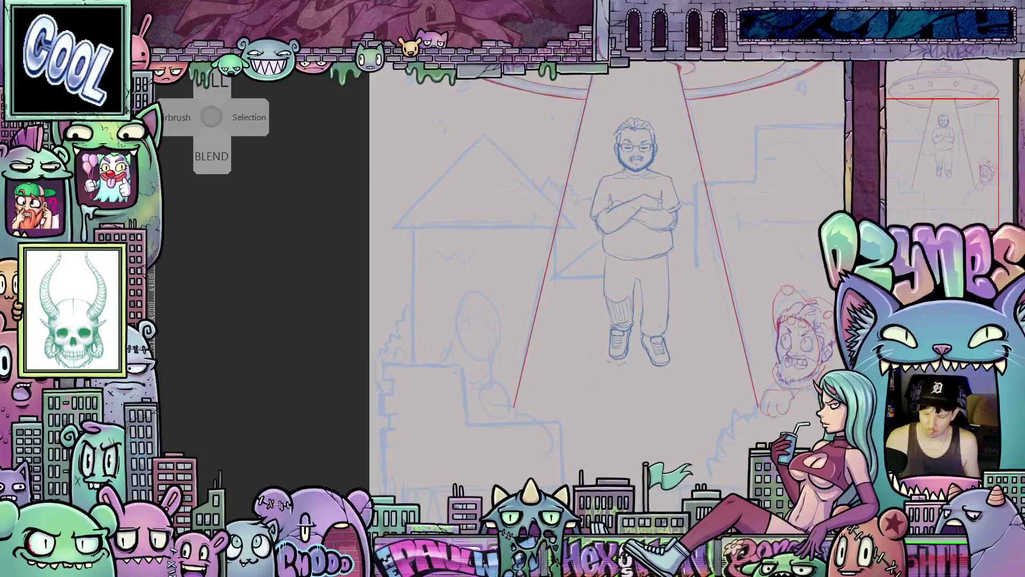
pyautogui.hscroll(5, 534, 267)
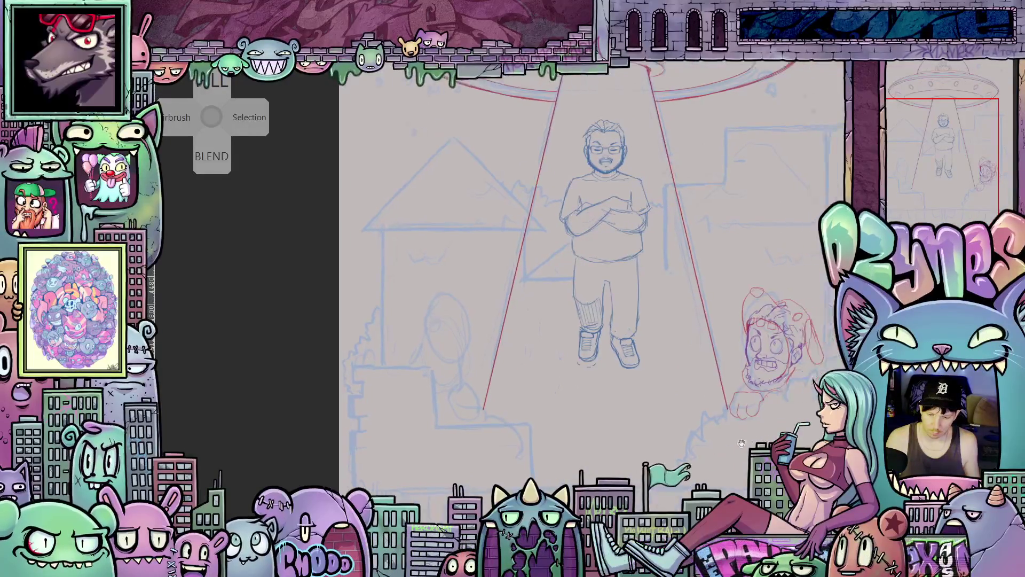
pyautogui.scroll(1, 460, 267)
pyautogui.scroll(2, 645, 323)
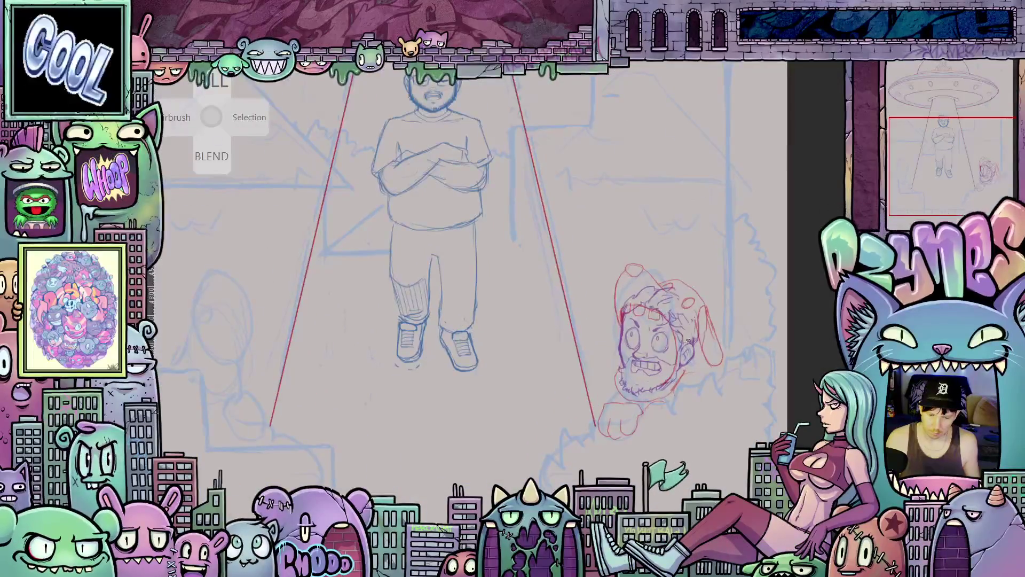
pyautogui.hscroll(-5, 645, 323)
pyautogui.scroll(1, 645, 323)
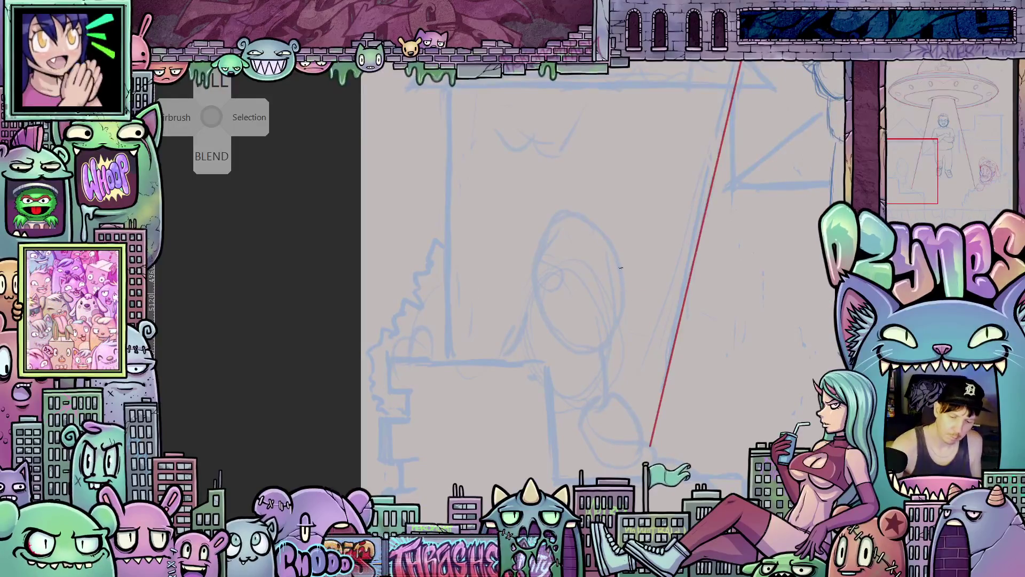
# Outline a round purple head with jaw and chin over the left-window figure
pyautogui.moveTo(619, 257); pyautogui.dragTo(626, 298)
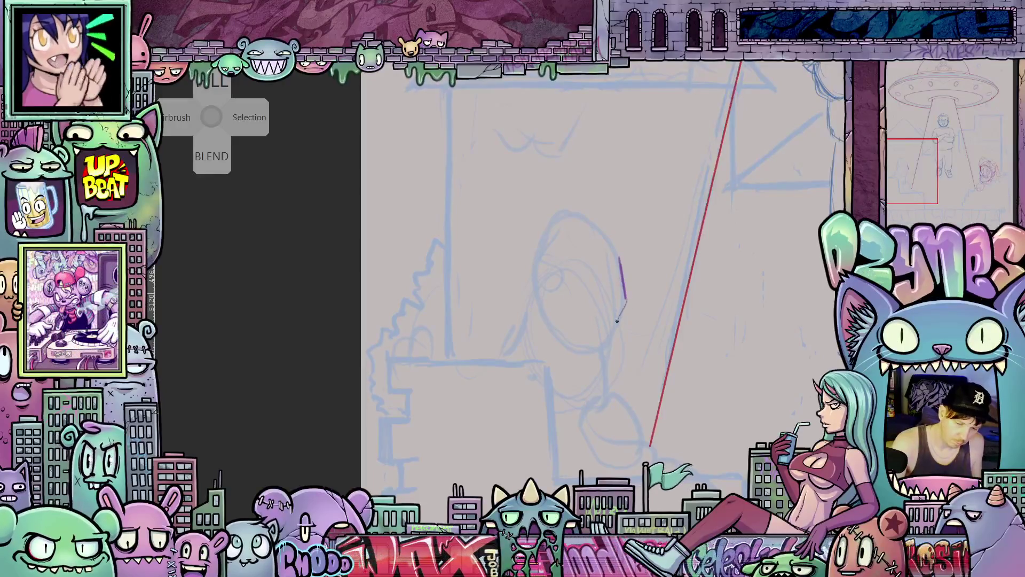
pyautogui.moveTo(621, 314); pyautogui.dragTo(605, 345)
pyautogui.moveTo(546, 328)
pyautogui.mouseDown()
pyautogui.moveTo(592, 349)
pyautogui.moveTo(609, 340)
pyautogui.mouseUp()
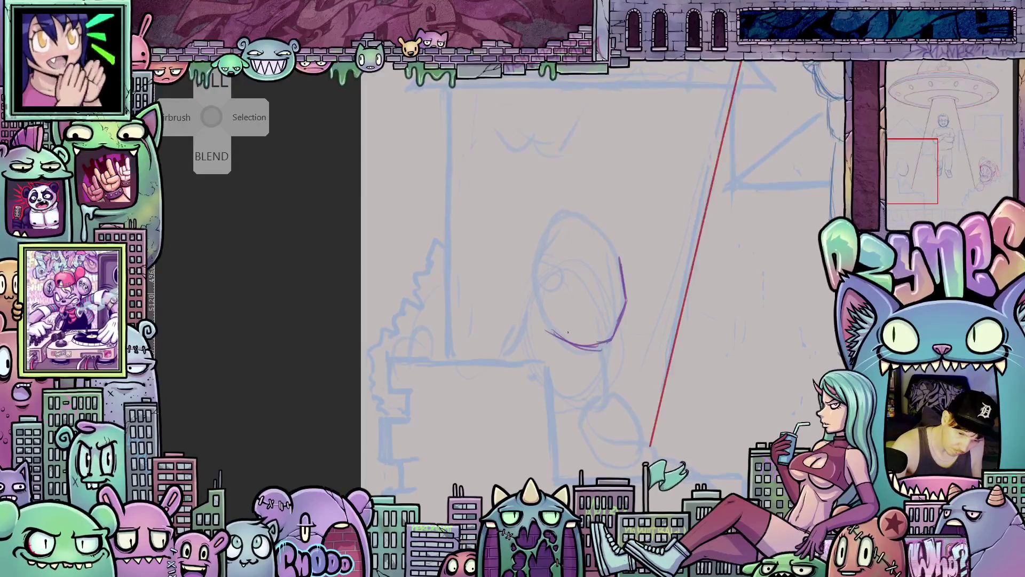
pyautogui.moveTo(541, 310); pyautogui.dragTo(546, 255)
pyautogui.moveTo(621, 268)
pyautogui.mouseDown()
pyautogui.moveTo(569, 226)
pyautogui.moveTo(534, 312)
pyautogui.mouseUp()
pyautogui.moveTo(558, 233); pyautogui.dragTo(537, 284)
pyautogui.moveTo(618, 257); pyautogui.dragTo(599, 234)
# Add an ear, wide eyes and a grimacing mouth to the purple head
pyautogui.moveTo(538, 295)
pyautogui.mouseDown()
pyautogui.moveTo(537, 326)
pyautogui.moveTo(547, 296)
pyautogui.moveTo(532, 311)
pyautogui.mouseUp()
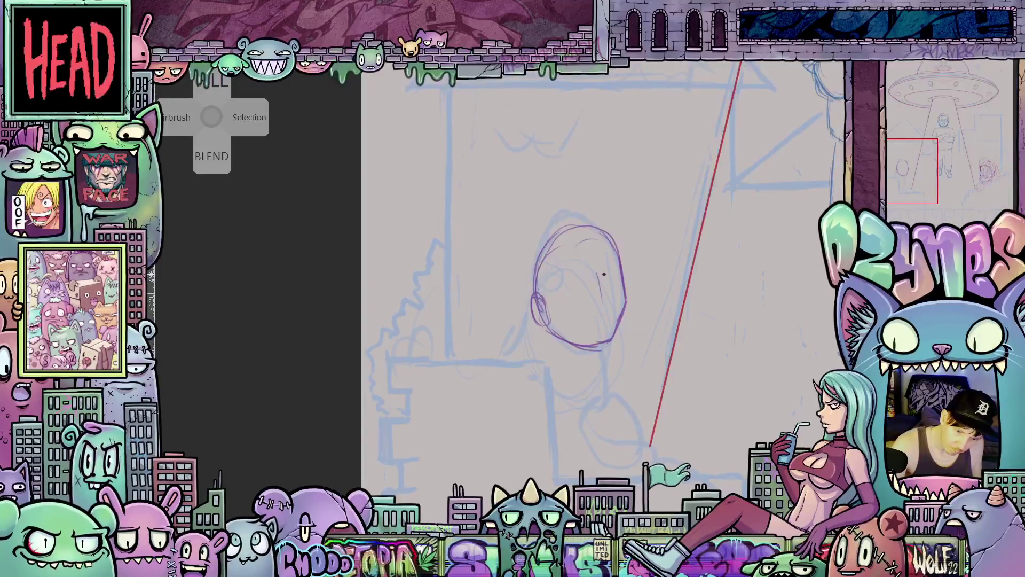
pyautogui.moveTo(604, 278)
pyautogui.mouseDown()
pyautogui.moveTo(614, 267)
pyautogui.moveTo(617, 293)
pyautogui.moveTo(565, 288)
pyautogui.moveTo(568, 305)
pyautogui.mouseUp()
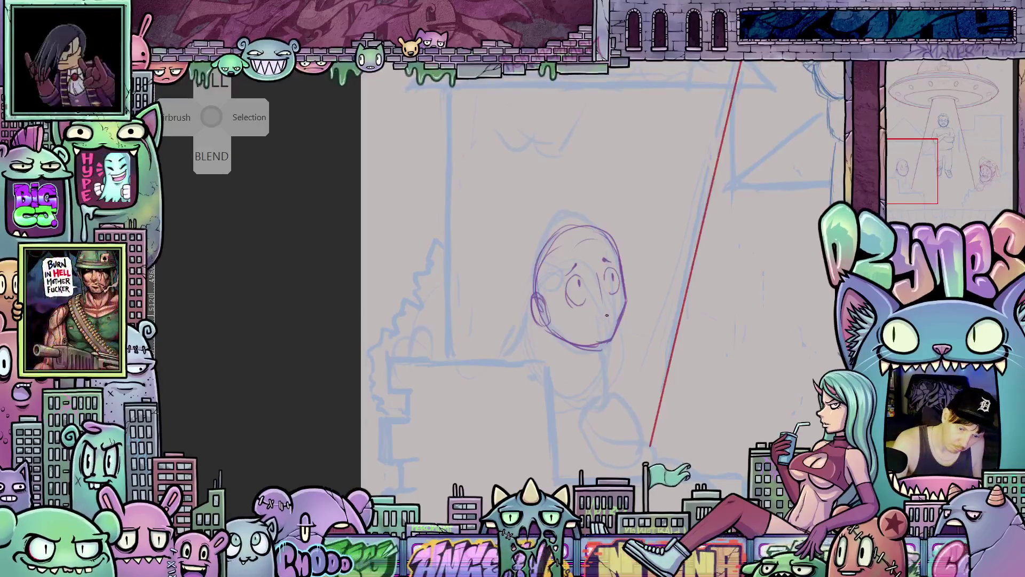
pyautogui.moveTo(605, 316)
pyautogui.mouseDown()
pyautogui.moveTo(581, 323)
pyautogui.moveTo(584, 332)
pyautogui.mouseUp()
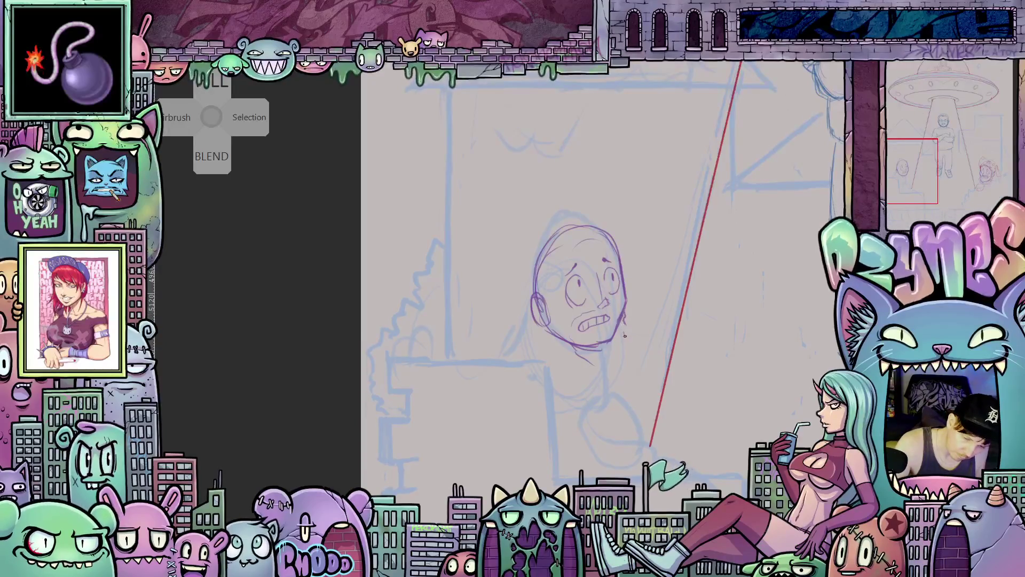
# Draw a scruffy beard along the jaw and swept-back hair on the purple head
pyautogui.moveTo(624, 334)
pyautogui.mouseDown()
pyautogui.moveTo(621, 369)
pyautogui.moveTo(598, 378)
pyautogui.moveTo(551, 332)
pyautogui.mouseUp()
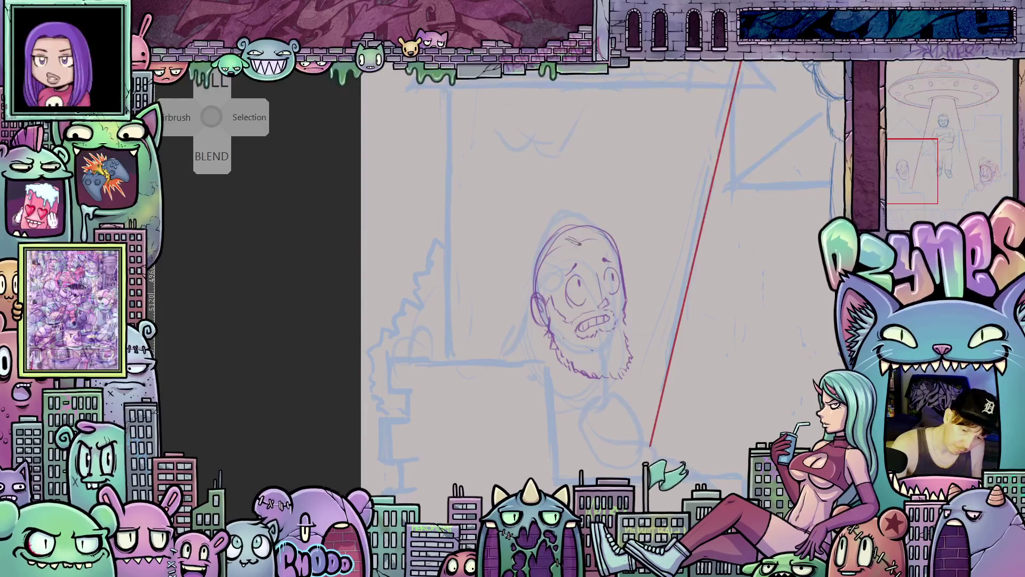
pyautogui.moveTo(591, 240); pyautogui.dragTo(597, 236)
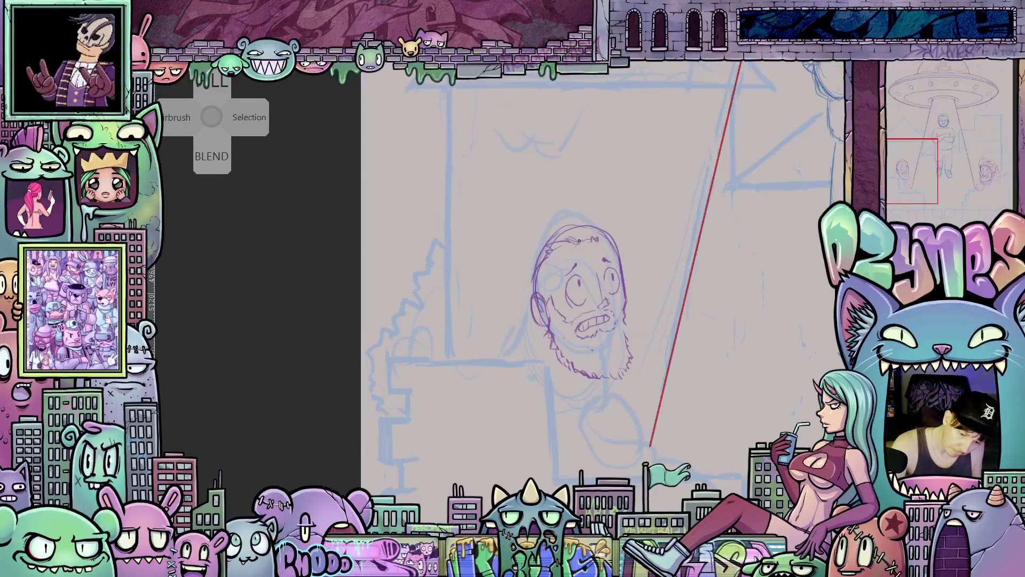
pyautogui.moveTo(572, 232); pyautogui.dragTo(594, 242)
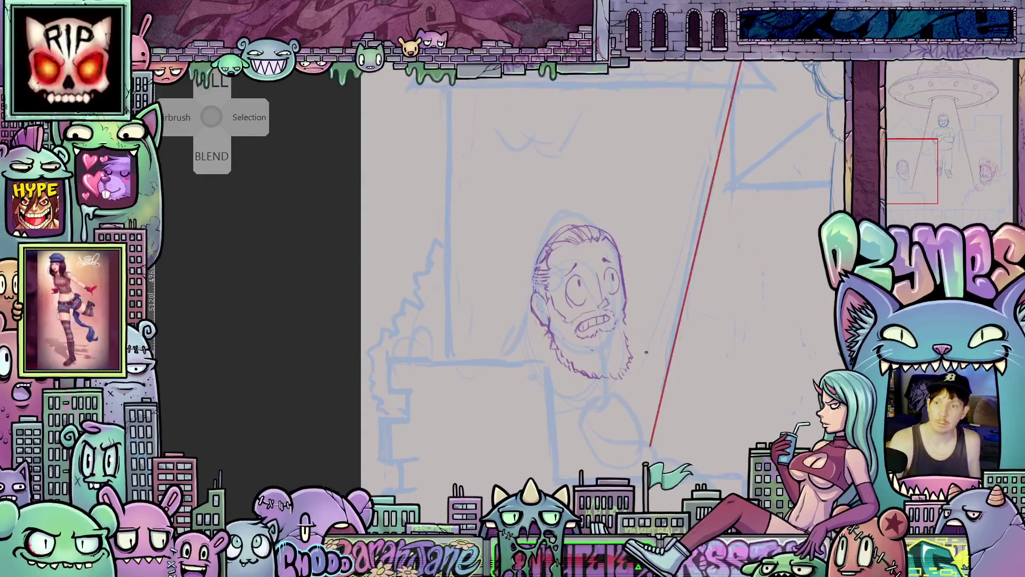
pyautogui.moveTo(643, 374); pyautogui.dragTo(676, 406)
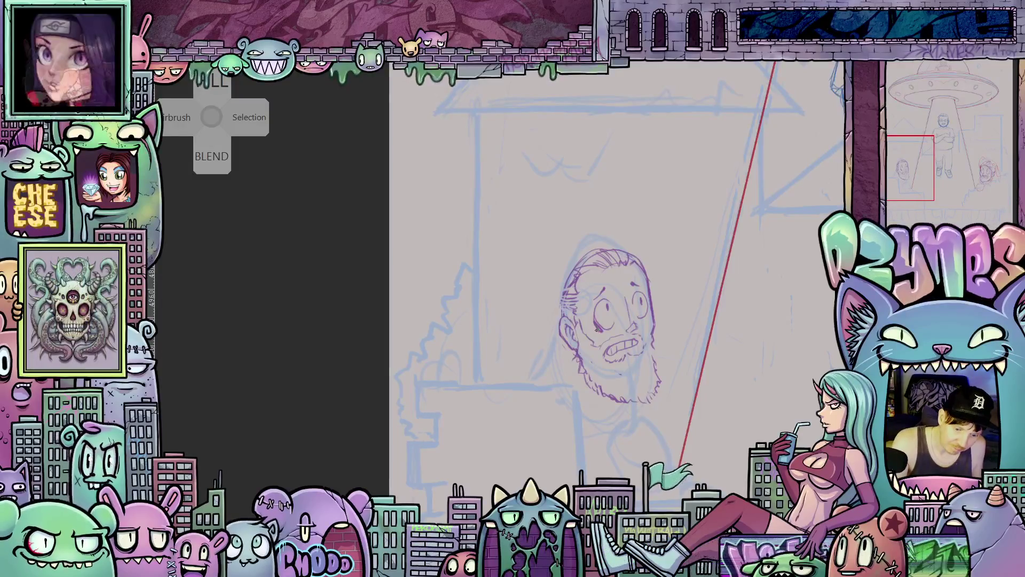
pyautogui.hotkey('ctrl', '0')
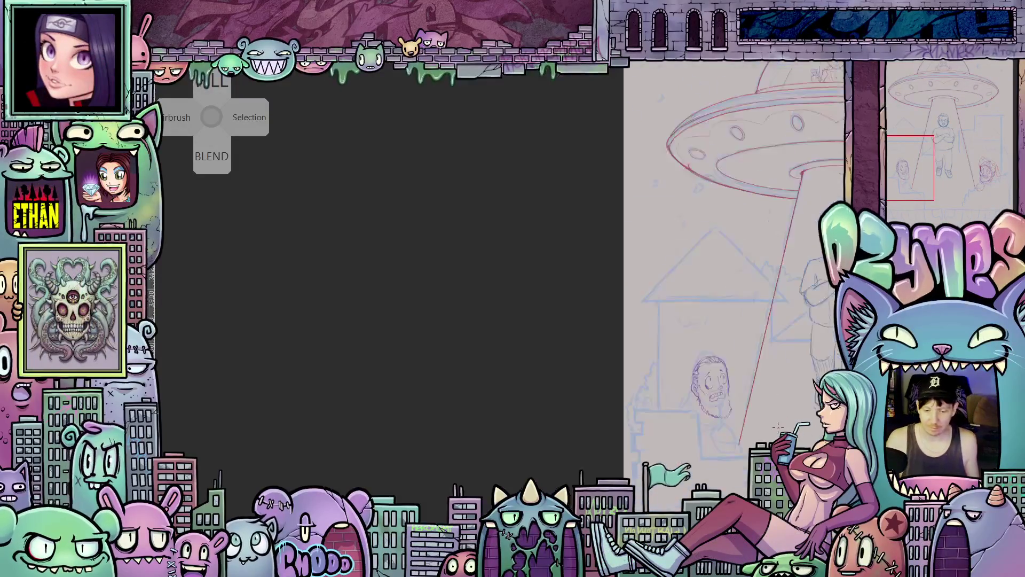
pyautogui.scroll(3, 554, 358)
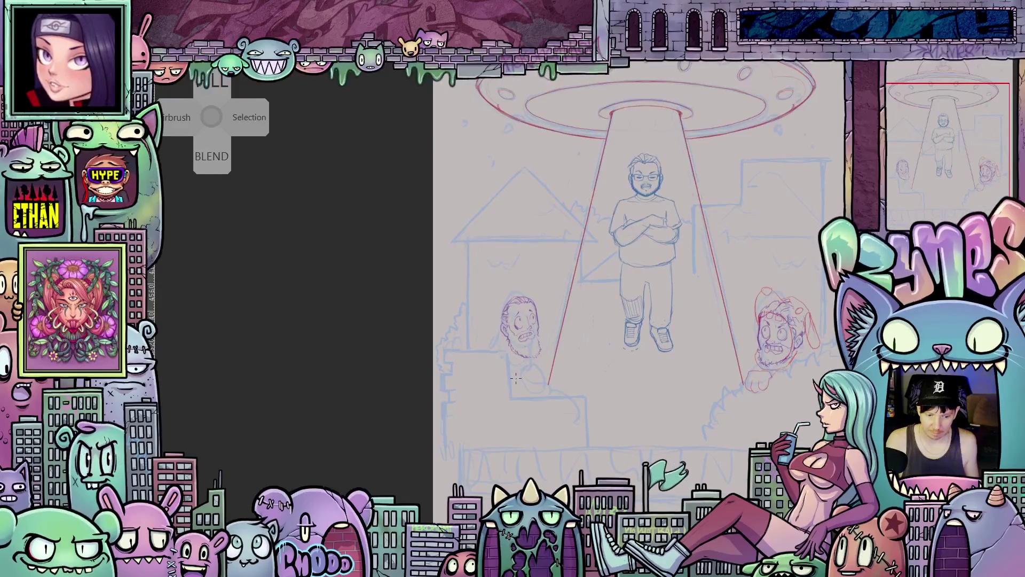
pyautogui.scroll(2, 541, 348)
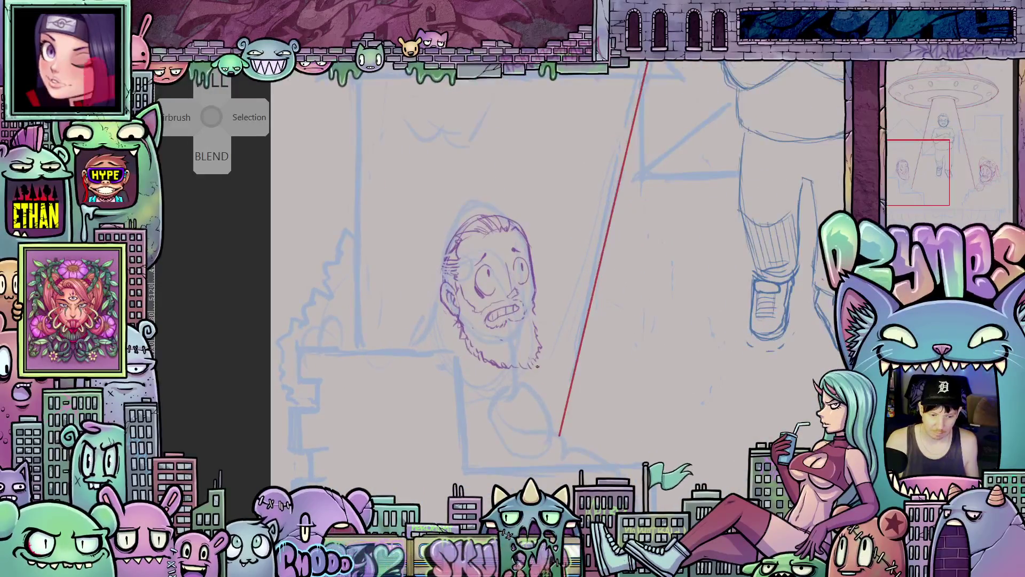
pyautogui.scroll(1, 557, 385)
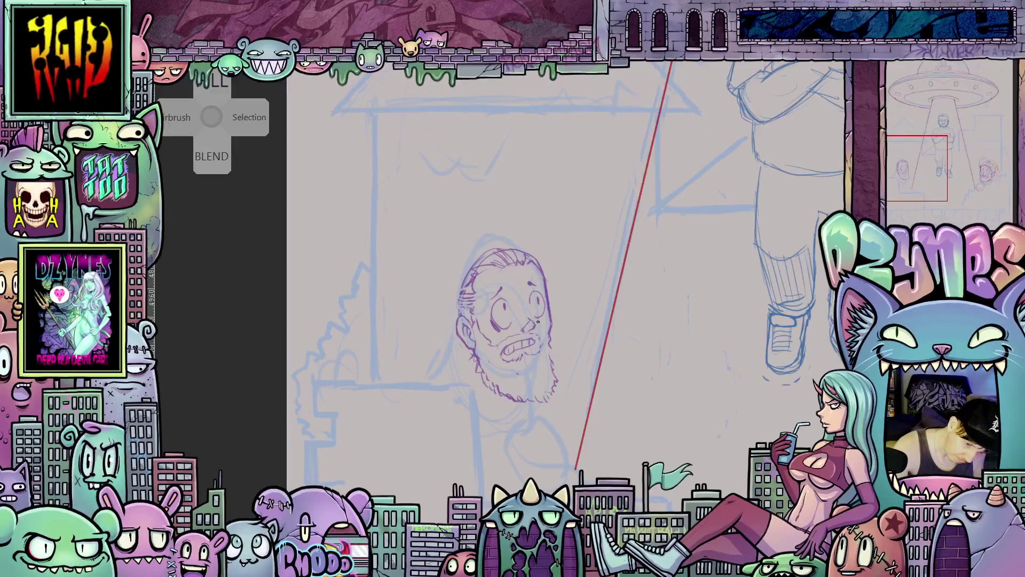
pyautogui.moveTo(577, 380); pyautogui.dragTo(614, 369)
pyautogui.moveTo(642, 363); pyautogui.dragTo(643, 384)
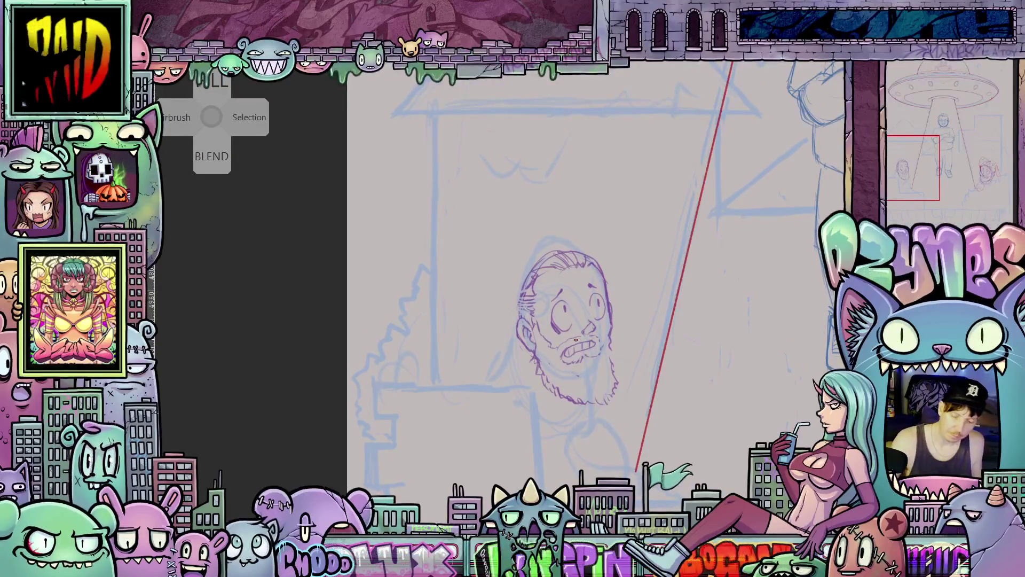
pyautogui.scroll(-5, 559, 345)
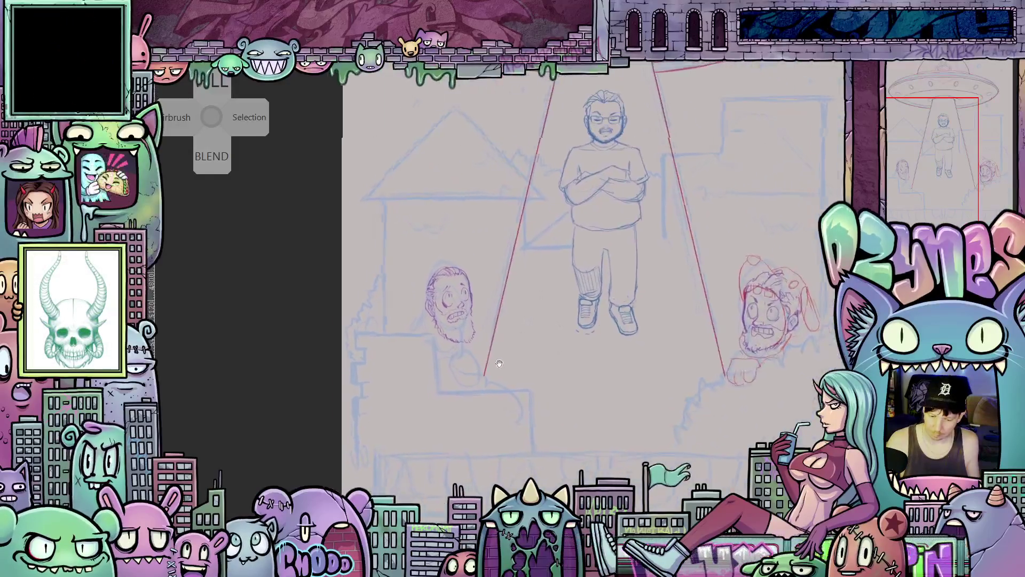
pyautogui.scroll(4, 521, 333)
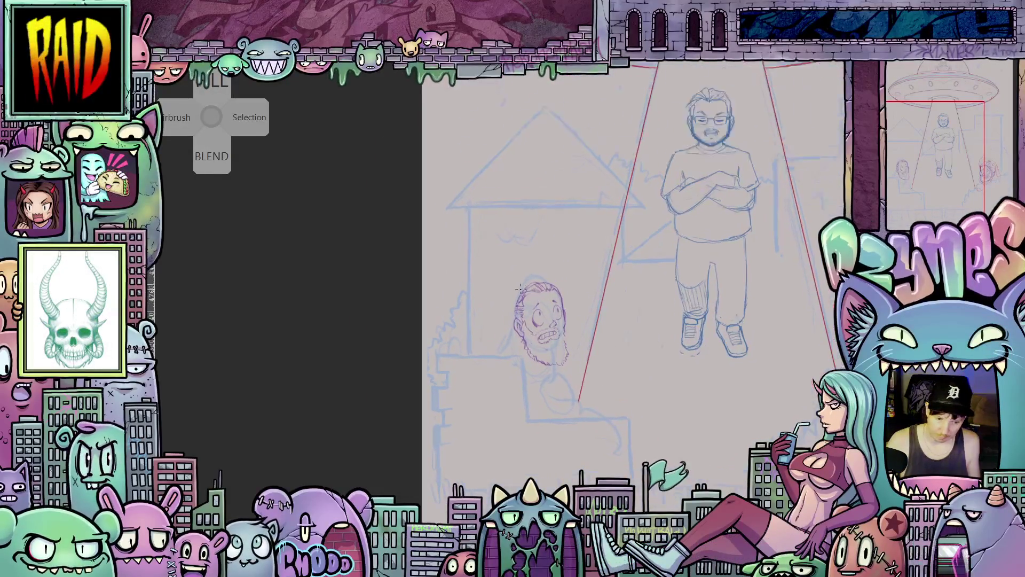
pyautogui.moveTo(522, 333)
pyautogui.mouseDown()
pyautogui.moveTo(531, 302)
pyautogui.moveTo(559, 281)
pyautogui.mouseUp()
# Rough in a red hood with arcs over and down both sides of the bearded head
pyautogui.moveTo(525, 314)
pyautogui.mouseDown()
pyautogui.moveTo(564, 280)
pyautogui.moveTo(602, 295)
pyautogui.moveTo(605, 345)
pyautogui.mouseUp()
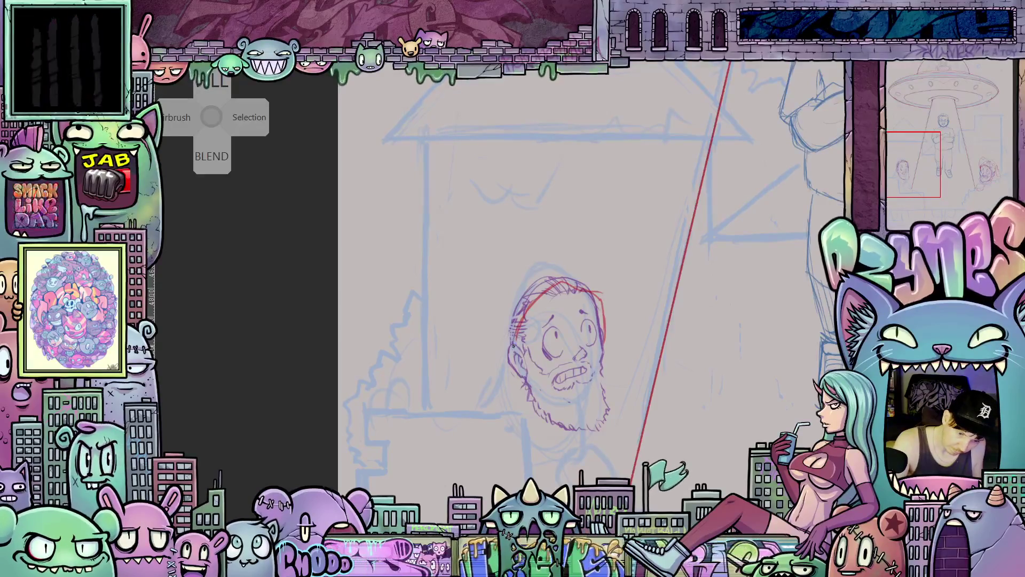
pyautogui.moveTo(516, 340); pyautogui.dragTo(517, 386)
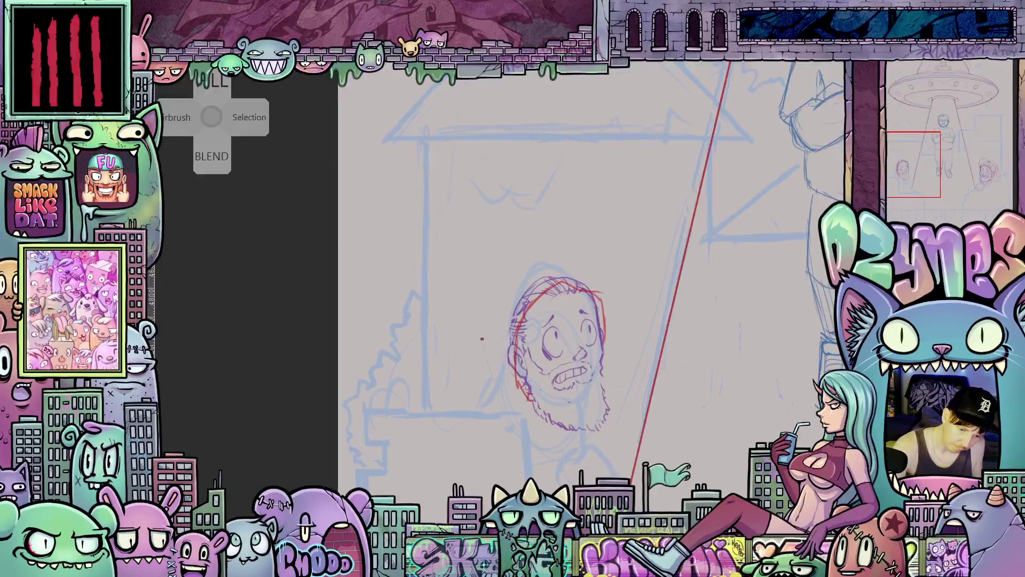
pyautogui.moveTo(504, 399)
pyautogui.mouseDown()
pyautogui.moveTo(486, 315)
pyautogui.moveTo(510, 281)
pyautogui.mouseUp()
pyautogui.moveTo(491, 336)
pyautogui.mouseDown()
pyautogui.moveTo(545, 250)
pyautogui.moveTo(584, 273)
pyautogui.mouseUp()
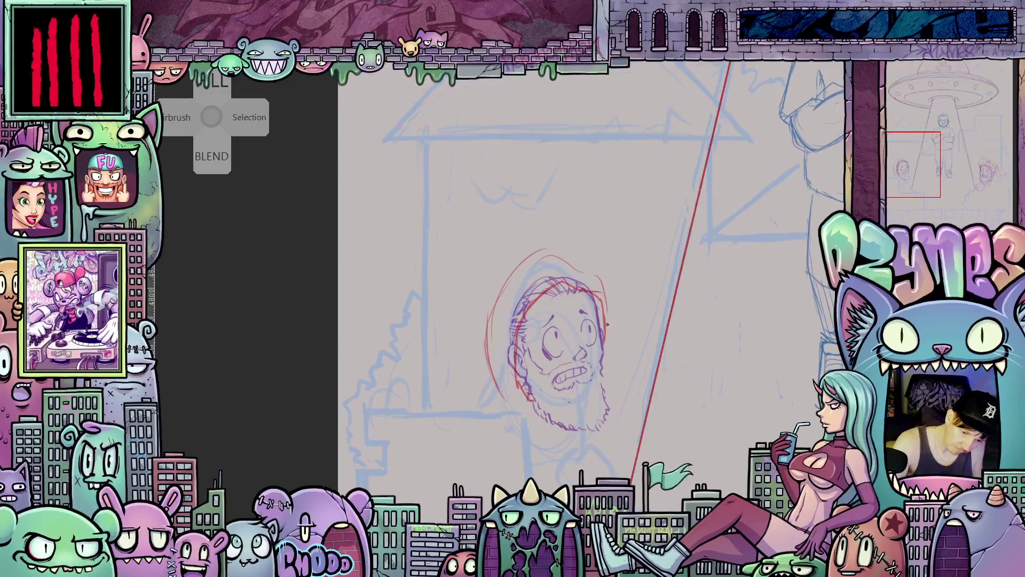
pyautogui.moveTo(607, 324); pyautogui.dragTo(579, 265)
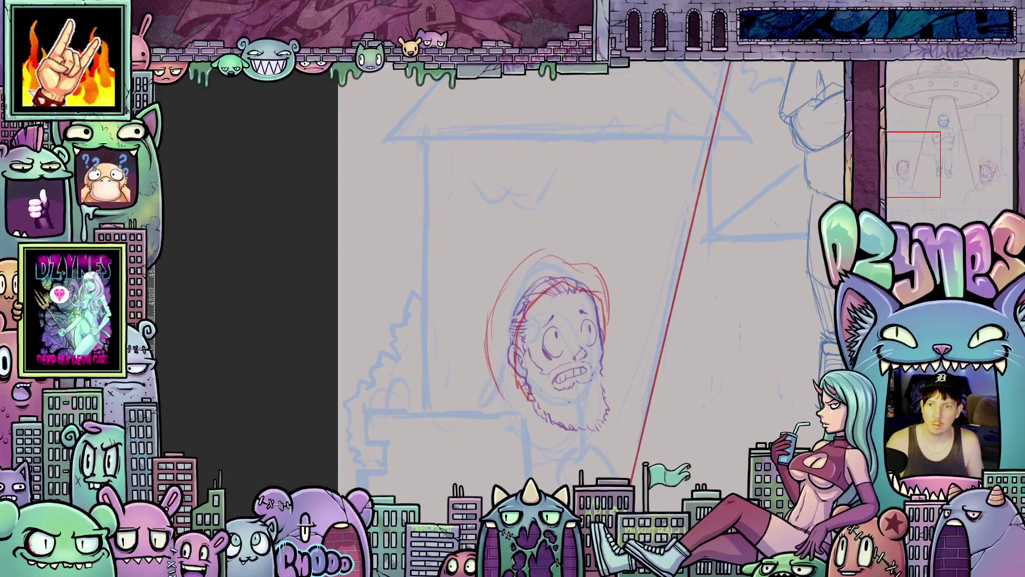
pyautogui.press('Tab')
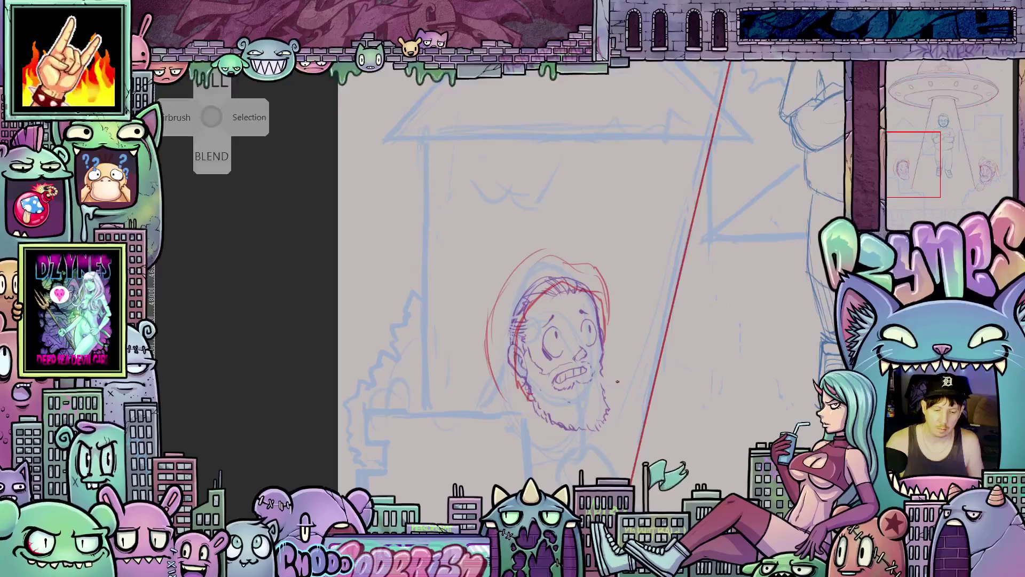
# Sketch the hood's left edge, a pointed left tip and the arc over the head in red
pyautogui.scroll(3, 630, 353)
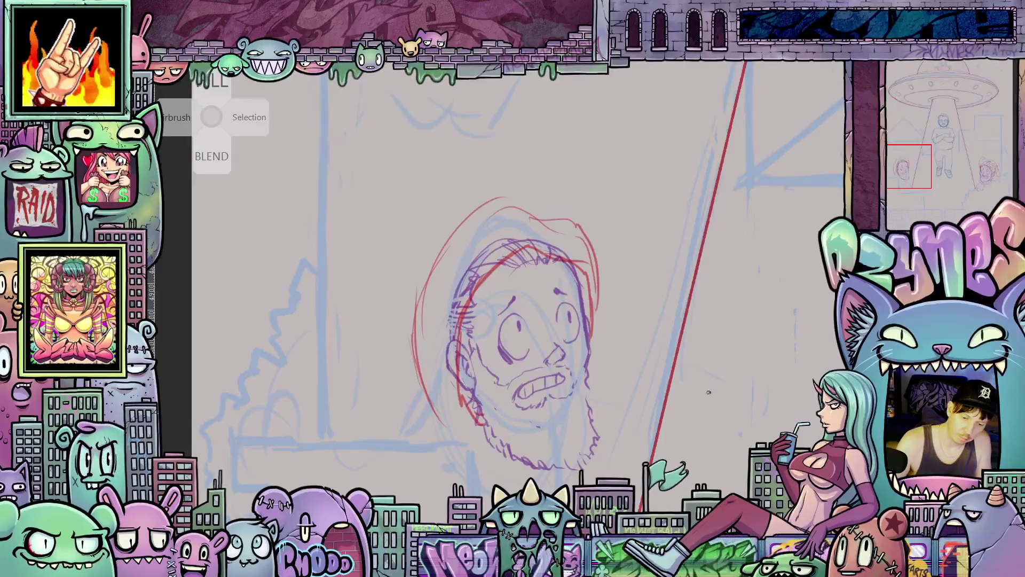
pyautogui.moveTo(414, 345); pyautogui.dragTo(396, 255)
pyautogui.moveTo(405, 292)
pyautogui.mouseDown()
pyautogui.moveTo(430, 252)
pyautogui.moveTo(444, 257)
pyautogui.mouseUp()
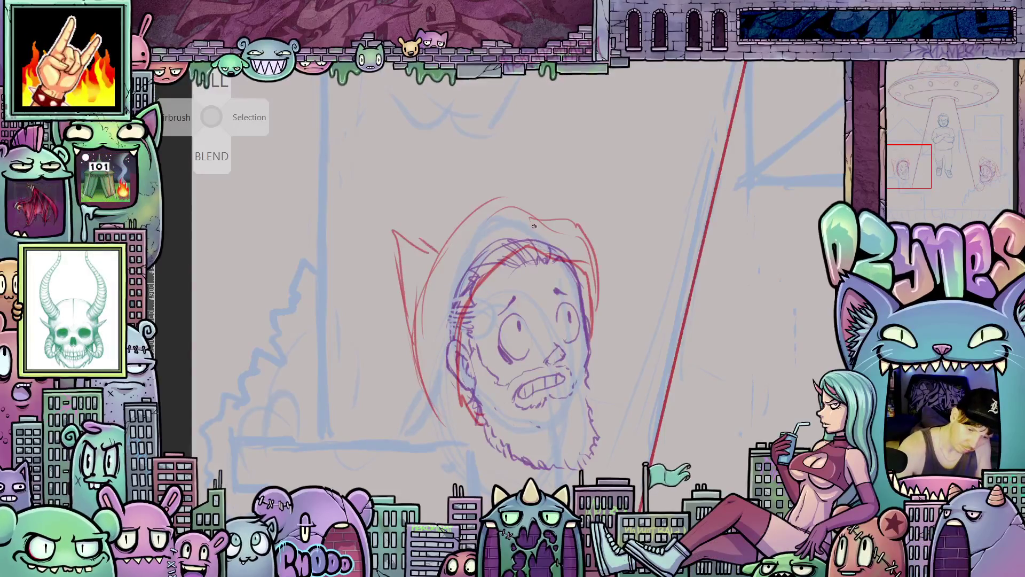
pyautogui.moveTo(533, 218)
pyautogui.mouseDown()
pyautogui.moveTo(546, 200)
pyautogui.moveTo(526, 216)
pyautogui.mouseUp()
pyautogui.moveTo(450, 242)
pyautogui.mouseDown()
pyautogui.moveTo(489, 207)
pyautogui.moveTo(542, 197)
pyautogui.moveTo(577, 219)
pyautogui.mouseUp()
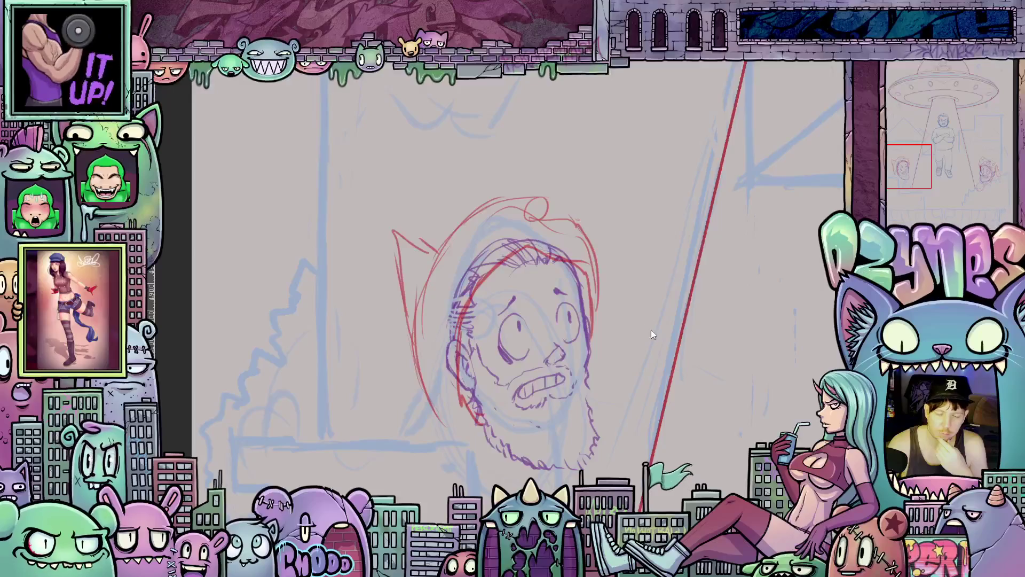
# Refine the pointed tip, add the hood's top-right edge and strengthen the face's left outline
pyautogui.press('Tab')
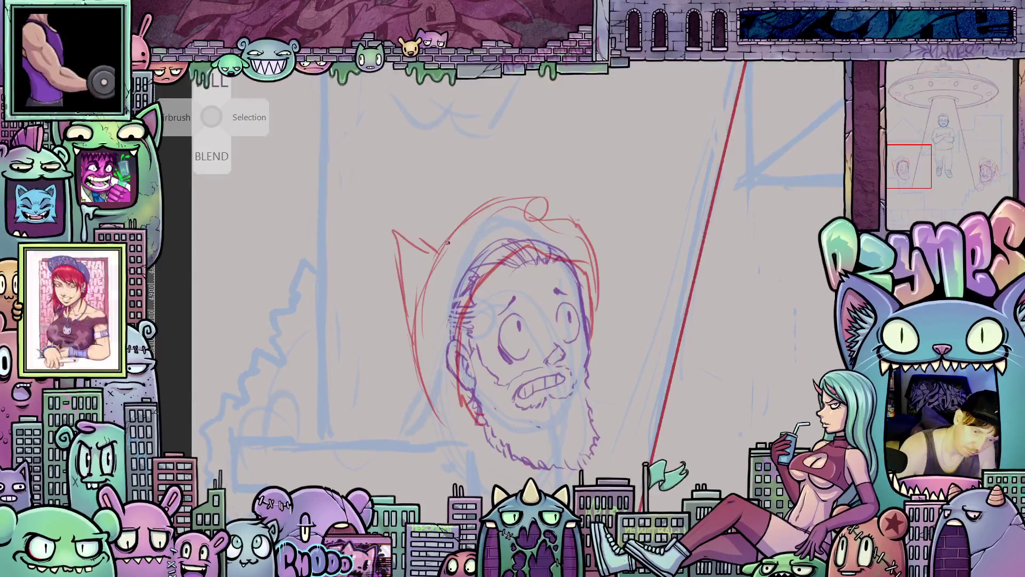
pyautogui.moveTo(486, 231); pyautogui.dragTo(457, 245)
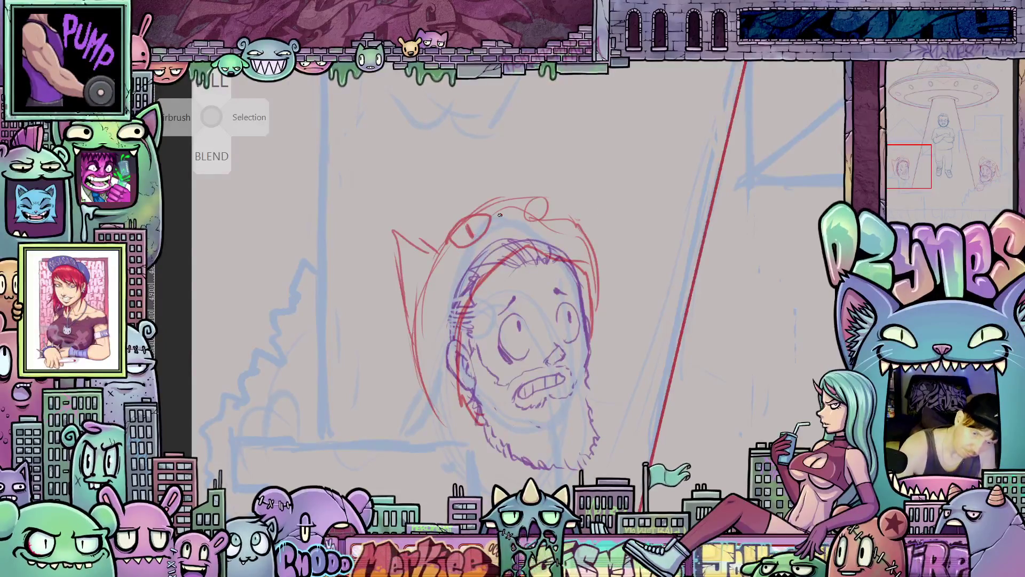
pyautogui.moveTo(554, 201)
pyautogui.mouseDown()
pyautogui.moveTo(581, 216)
pyautogui.moveTo(602, 313)
pyautogui.mouseUp()
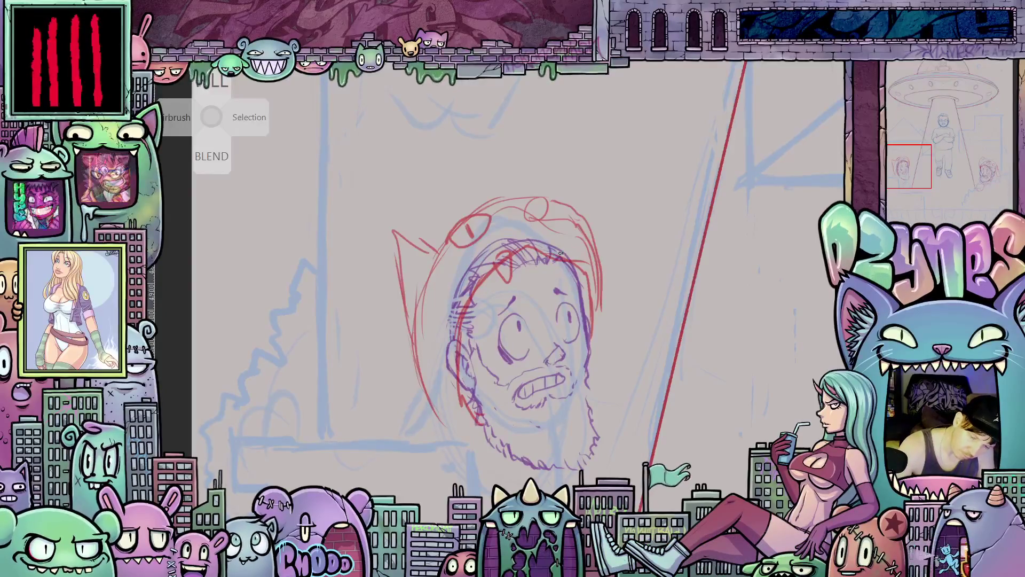
pyautogui.moveTo(575, 285); pyautogui.dragTo(584, 271)
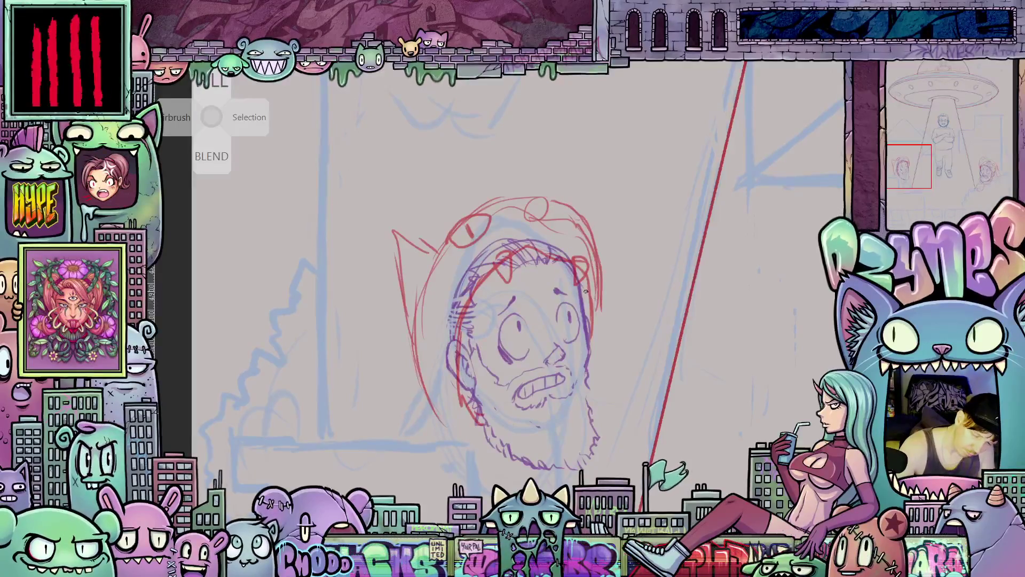
pyautogui.moveTo(410, 341); pyautogui.dragTo(448, 421)
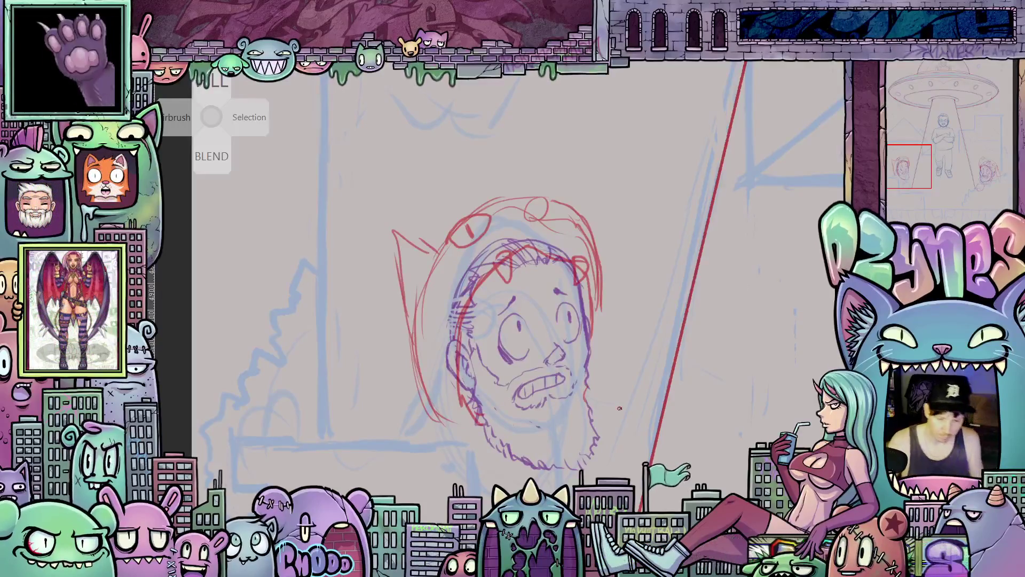
# Draw the hooded character's body lines down to the window ledge in red
pyautogui.scroll(-3, 619, 408)
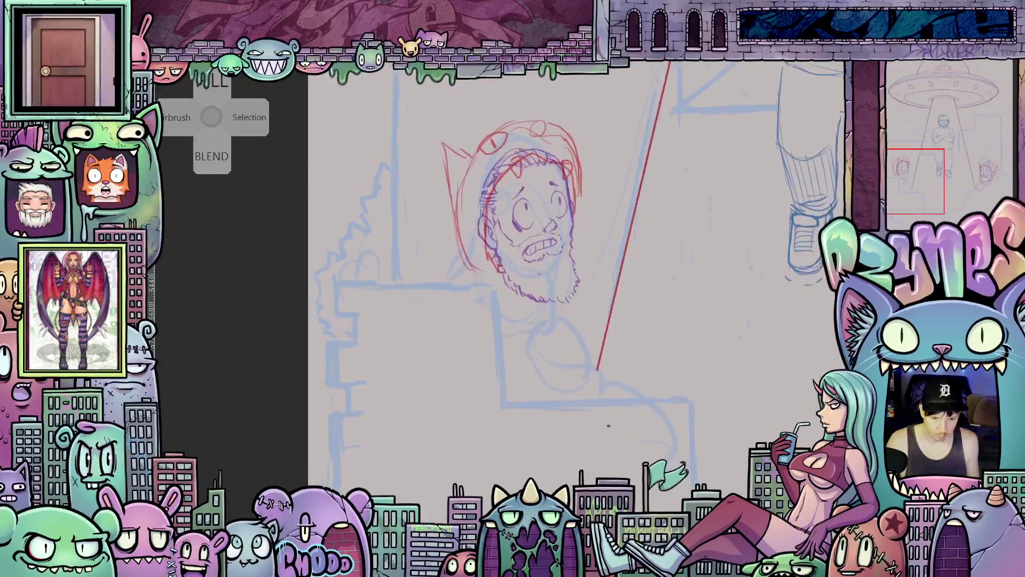
pyautogui.scroll(2, 606, 425)
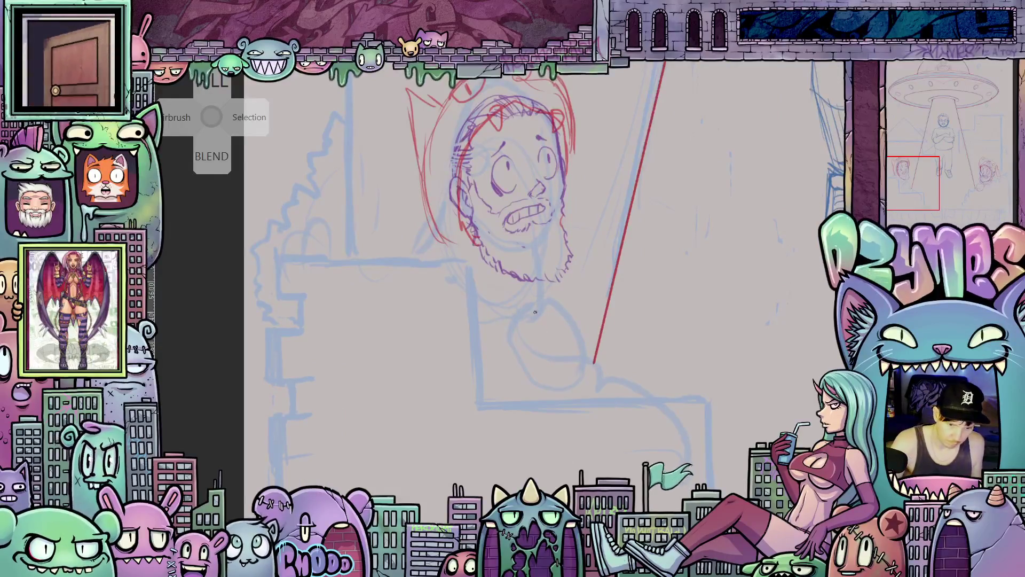
pyautogui.moveTo(573, 290); pyautogui.dragTo(563, 409)
pyautogui.moveTo(420, 239)
pyautogui.mouseDown()
pyautogui.moveTo(394, 268)
pyautogui.moveTo(434, 270)
pyautogui.moveTo(368, 256)
pyautogui.mouseUp()
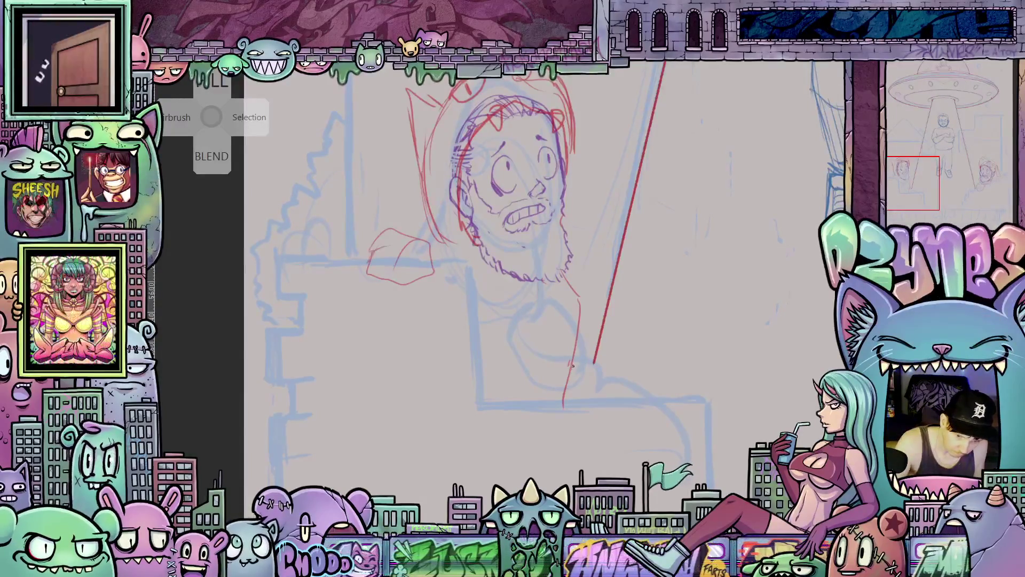
# Sketch two red fists with knuckles and curled fingers gripping the ledge
pyautogui.moveTo(580, 385)
pyautogui.mouseDown()
pyautogui.moveTo(549, 363)
pyautogui.moveTo(520, 419)
pyautogui.moveTo(542, 393)
pyautogui.moveTo(597, 408)
pyautogui.moveTo(581, 419)
pyautogui.mouseUp()
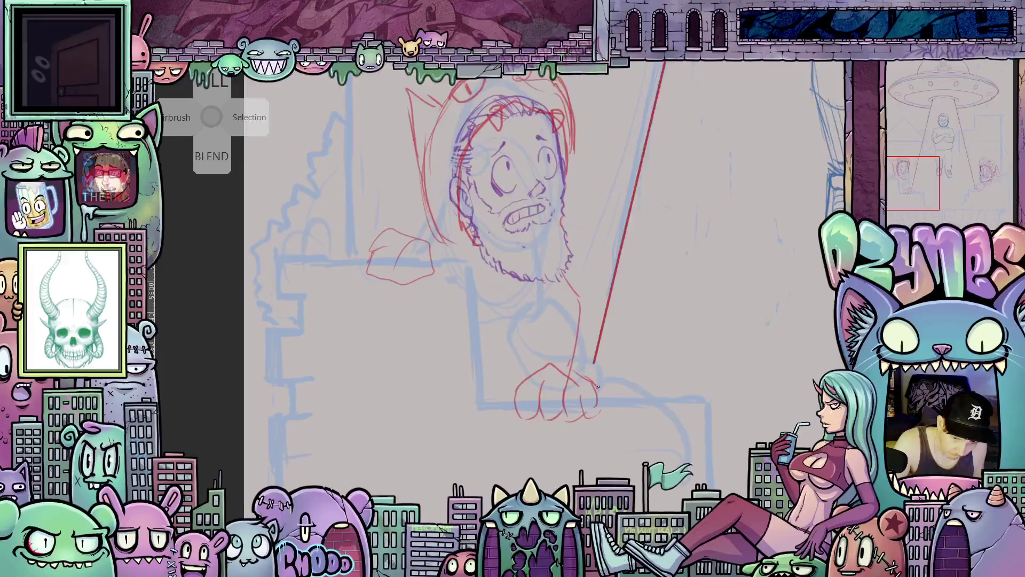
pyautogui.moveTo(594, 379); pyautogui.dragTo(606, 407)
pyautogui.moveTo(384, 229)
pyautogui.mouseDown()
pyautogui.moveTo(357, 261)
pyautogui.moveTo(371, 265)
pyautogui.mouseUp()
pyautogui.moveTo(395, 227)
pyautogui.mouseDown()
pyautogui.moveTo(419, 276)
pyautogui.moveTo(433, 256)
pyautogui.moveTo(438, 283)
pyautogui.mouseUp()
pyautogui.moveTo(428, 240); pyautogui.dragTo(437, 272)
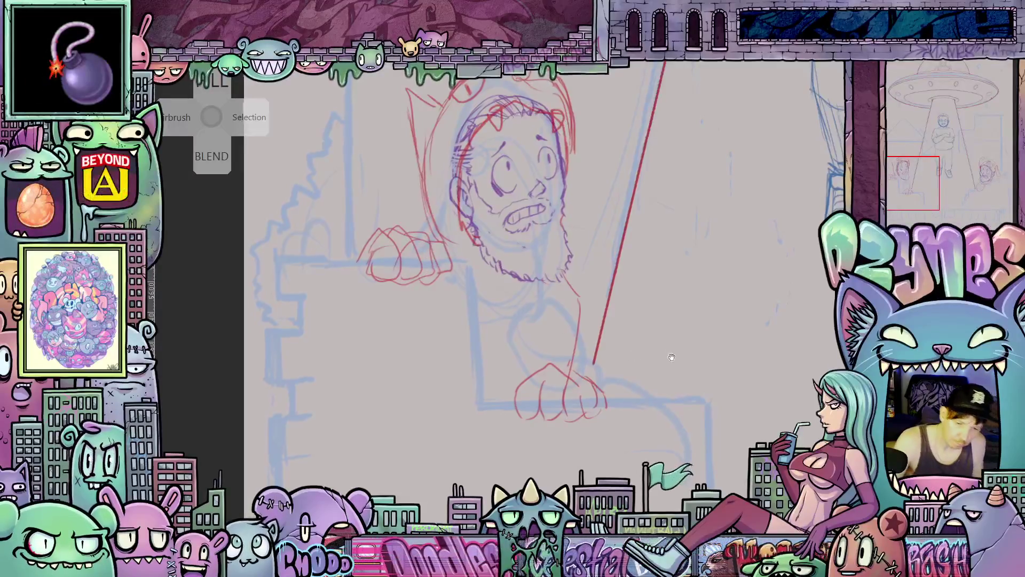
pyautogui.scroll(-6, 573, 395)
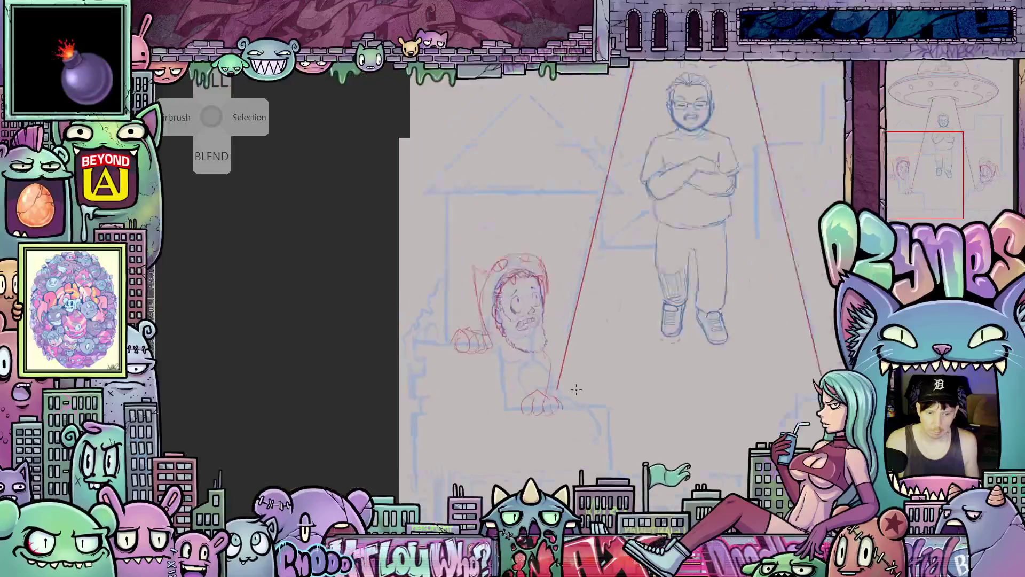
pyautogui.moveTo(552, 368); pyautogui.dragTo(542, 385)
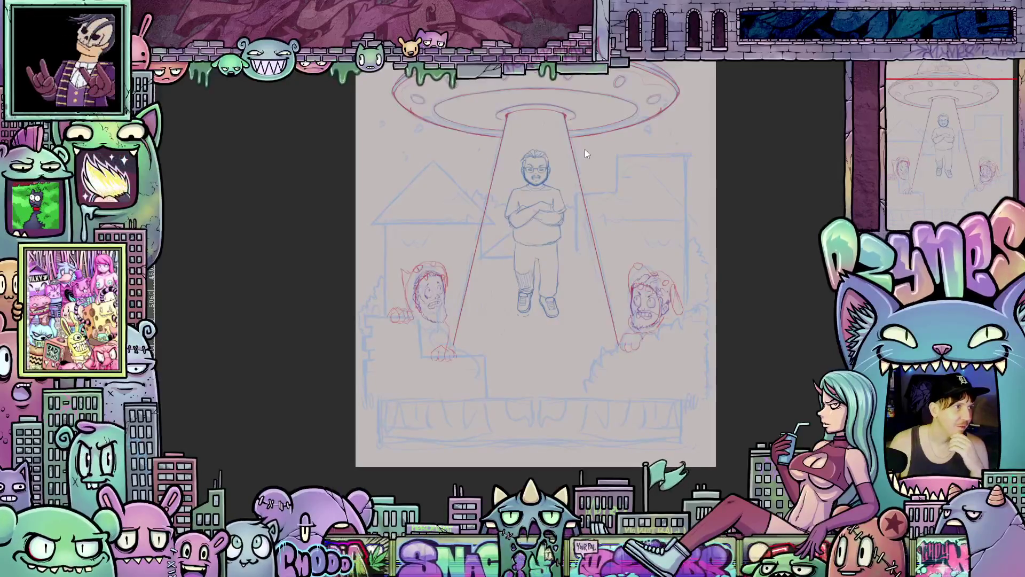
pyautogui.scroll(5, 478, 337)
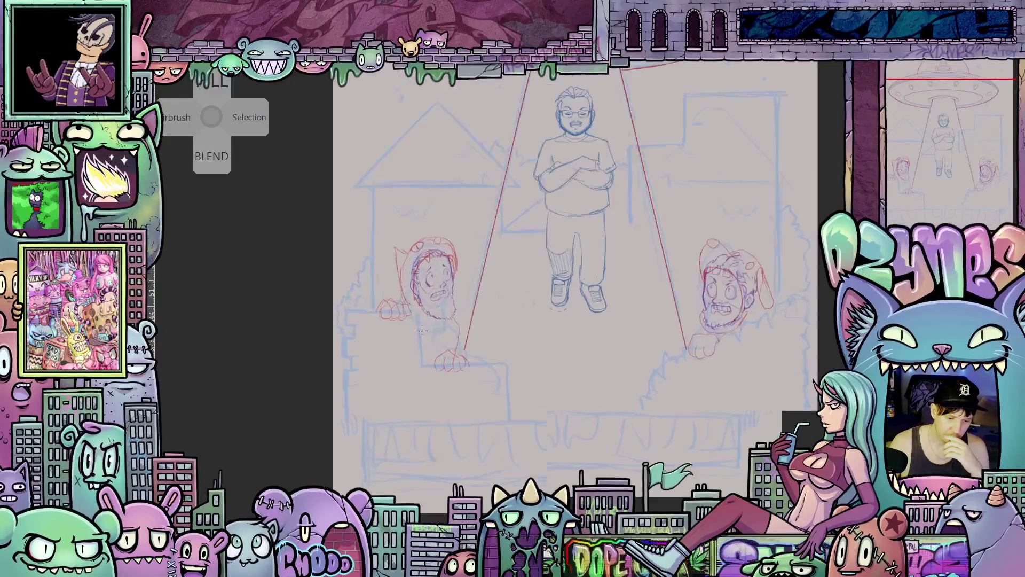
pyautogui.scroll(1, 343, 324)
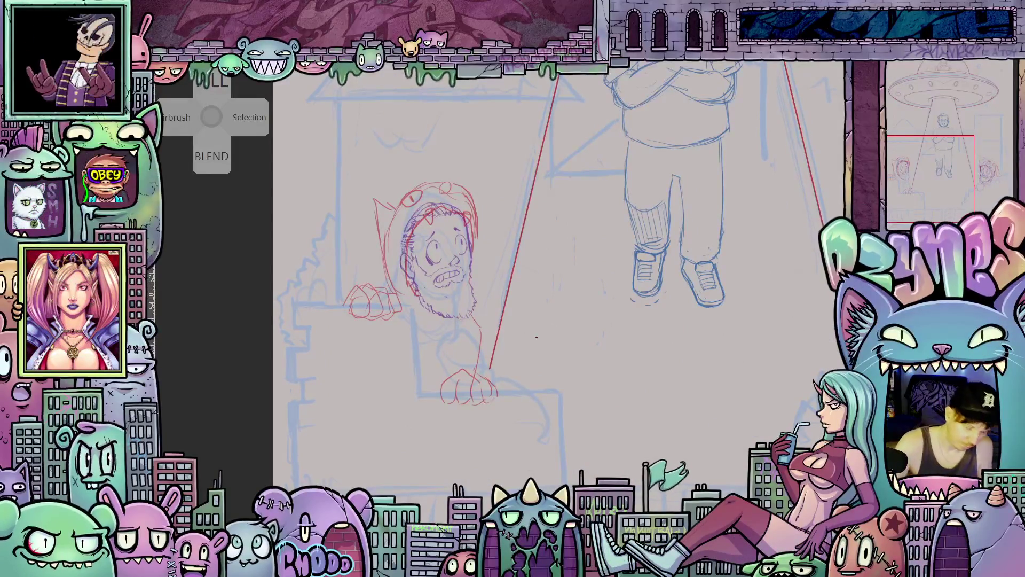
pyautogui.scroll(-2, 514, 331)
pyautogui.scroll(3, 517, 296)
pyautogui.scroll(2, 516, 296)
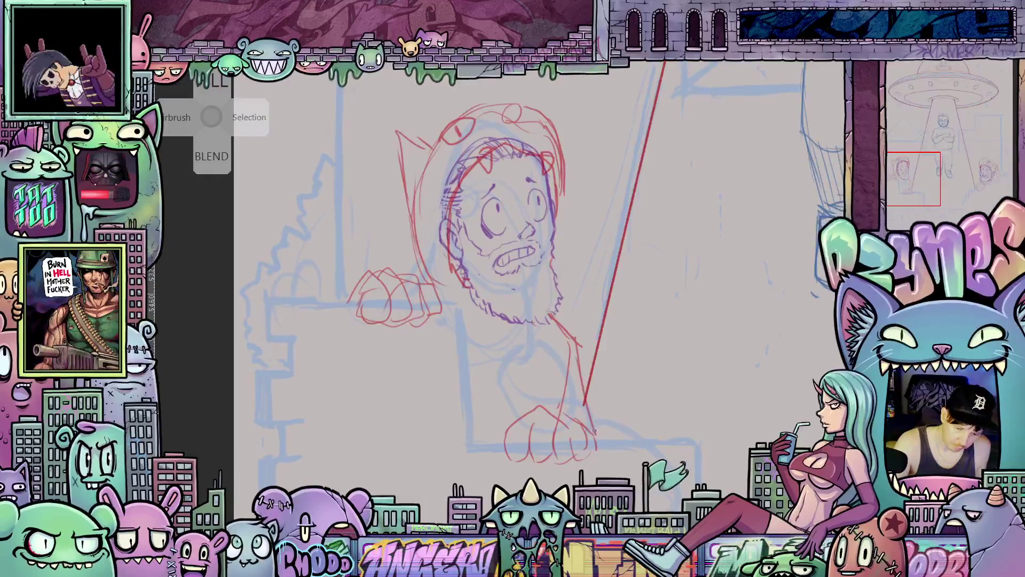
pyautogui.hscroll(-3, 571, 356)
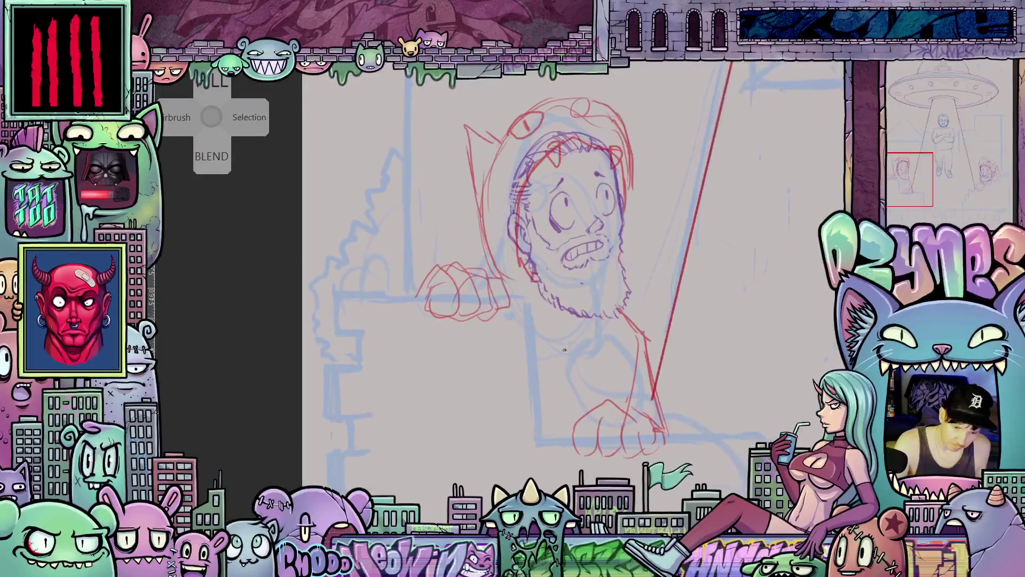
pyautogui.scroll(2, 550, 326)
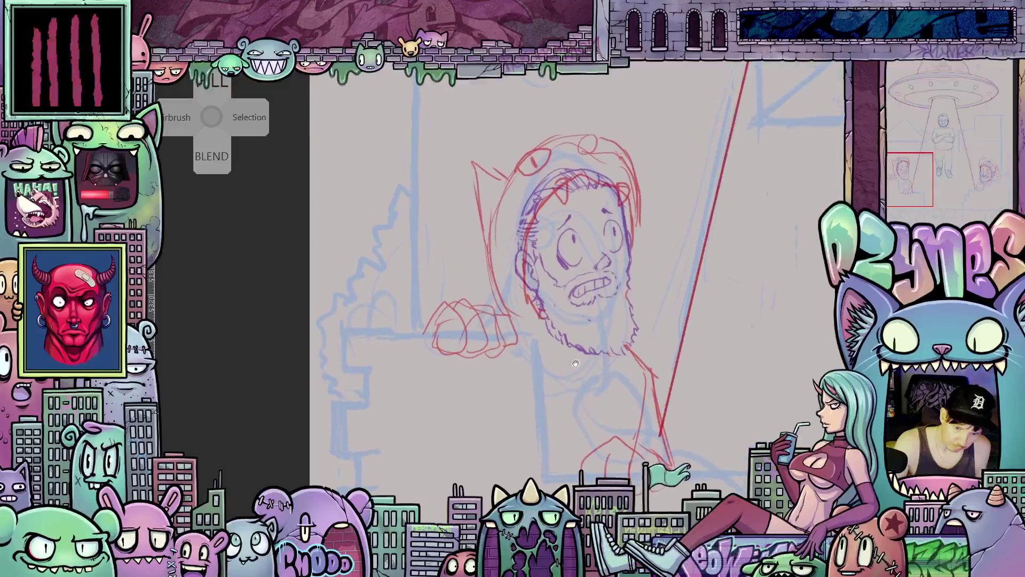
# Draw small buttons down the left character's shirt, fit the page in view, and lasso the right hooded character
pyautogui.moveTo(582, 376); pyautogui.dragTo(571, 378)
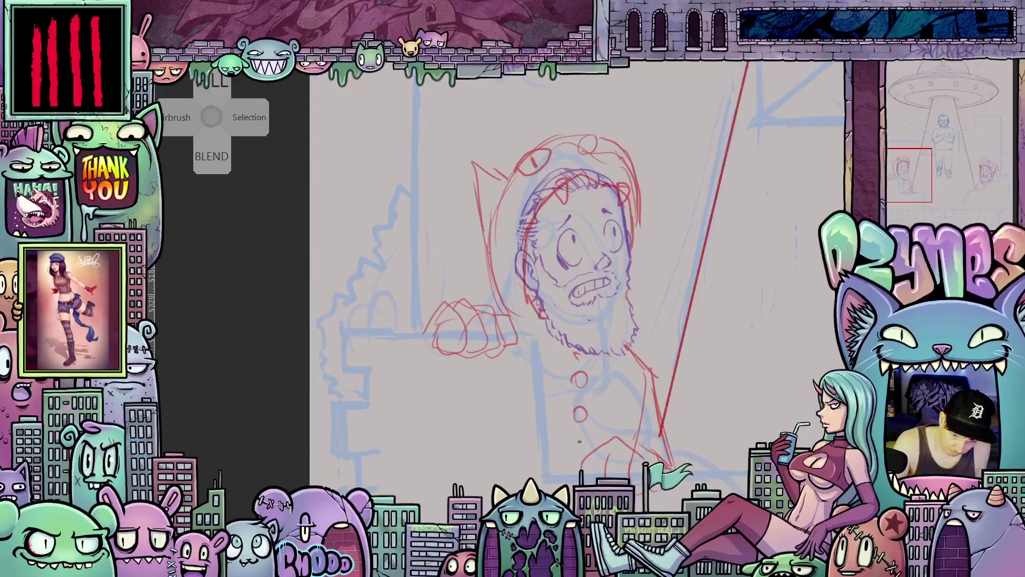
pyautogui.moveTo(769, 443); pyautogui.dragTo(559, 422)
pyautogui.moveTo(899, 427)
pyautogui.mouseDown()
pyautogui.moveTo(772, 413)
pyautogui.moveTo(543, 413)
pyautogui.moveTo(463, 424)
pyautogui.moveTo(431, 451)
pyautogui.mouseUp()
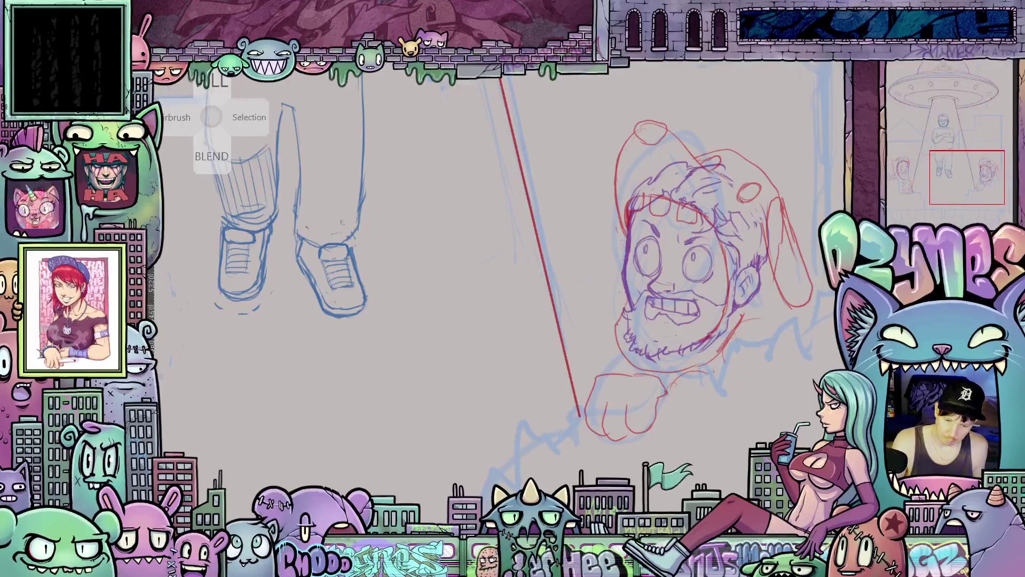
pyautogui.hotkey('ctrl', '0')
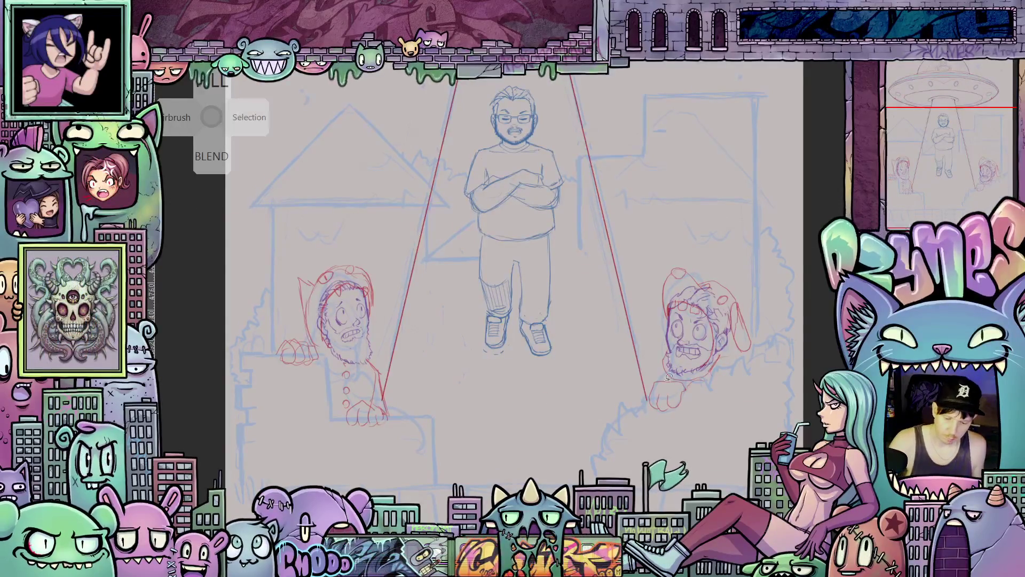
pyautogui.moveTo(649, 380)
pyautogui.mouseDown()
pyautogui.moveTo(653, 410)
pyautogui.moveTo(703, 401)
pyautogui.moveTo(703, 374)
pyautogui.moveTo(749, 348)
pyautogui.mouseUp()
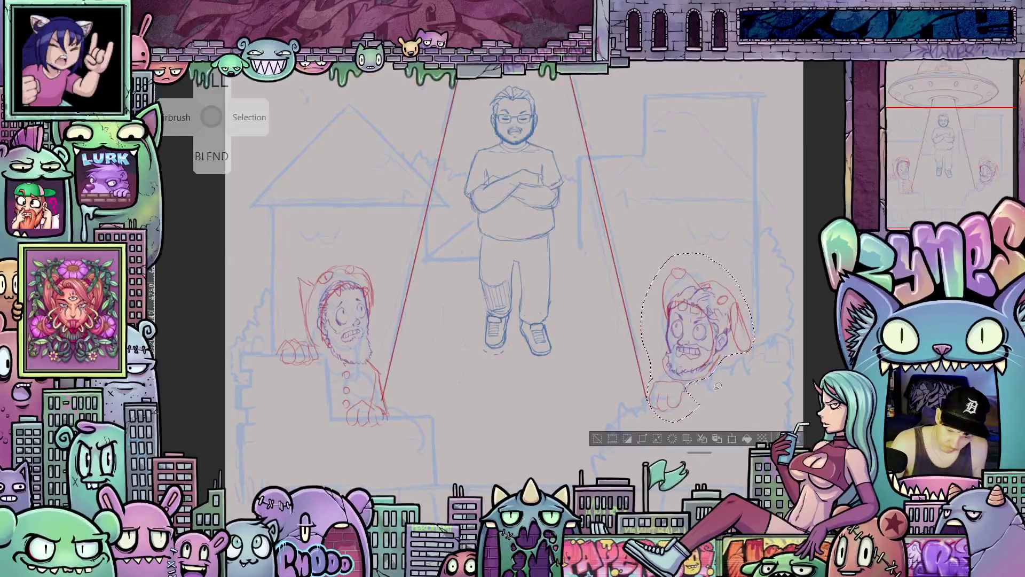
# Raise the right hooded character slightly in its window, then lasso the left character's head
pyautogui.hotkey('ctrl', 't')
pyautogui.moveTo(717, 382)
pyautogui.mouseDown()
pyautogui.moveTo(716, 367)
pyautogui.moveTo(720, 377)
pyautogui.mouseUp()
pyautogui.press('Return')
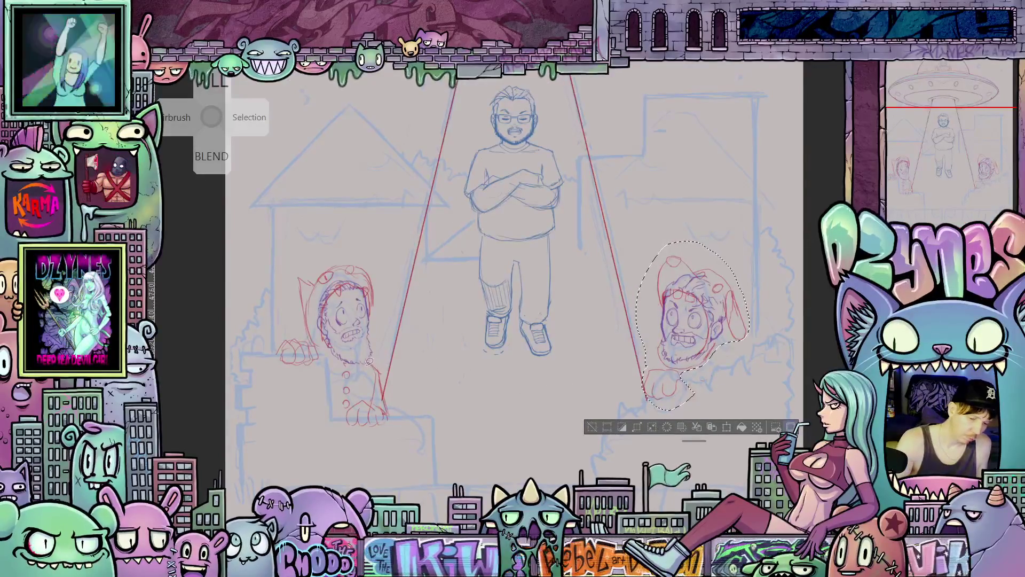
pyautogui.moveTo(389, 274)
pyautogui.mouseDown()
pyautogui.moveTo(297, 262)
pyautogui.moveTo(305, 332)
pyautogui.moveTo(368, 376)
pyautogui.mouseUp()
# Enlarge and widen the left hooded character's head, nudge it up and left, then fit the page in view
pyautogui.click(376, 398)
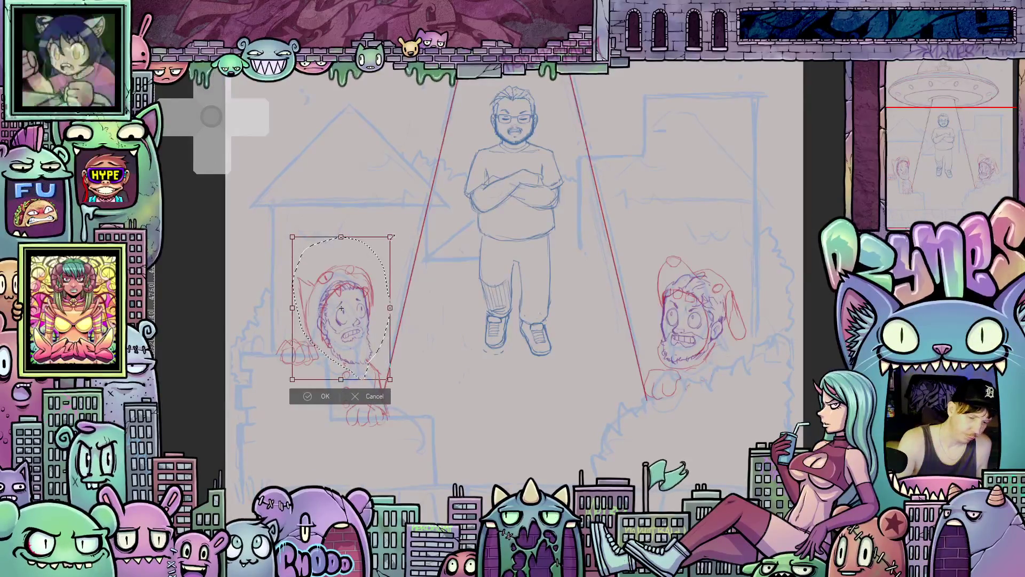
pyautogui.moveTo(392, 236); pyautogui.dragTo(397, 228)
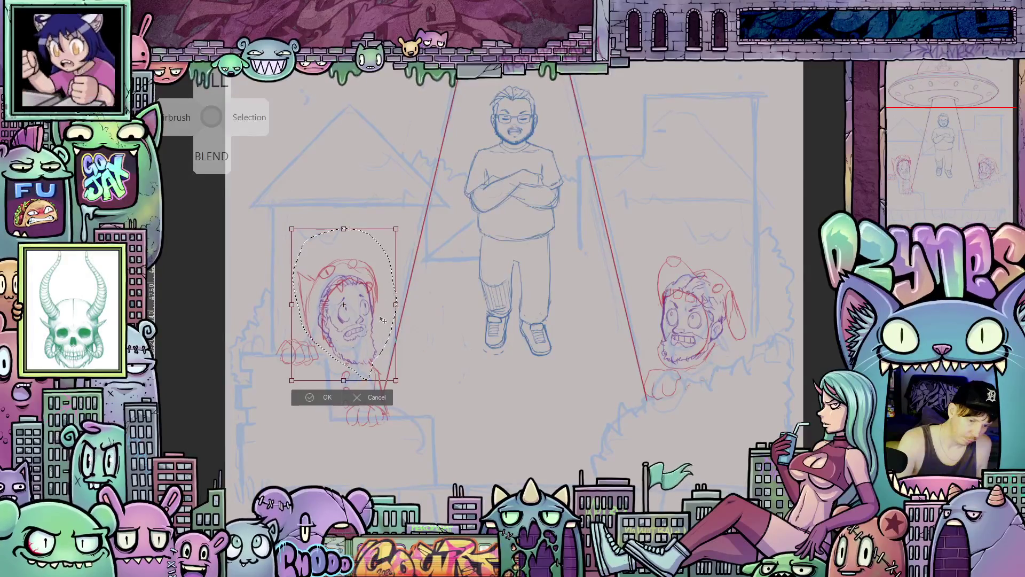
pyautogui.moveTo(382, 319); pyautogui.dragTo(380, 319)
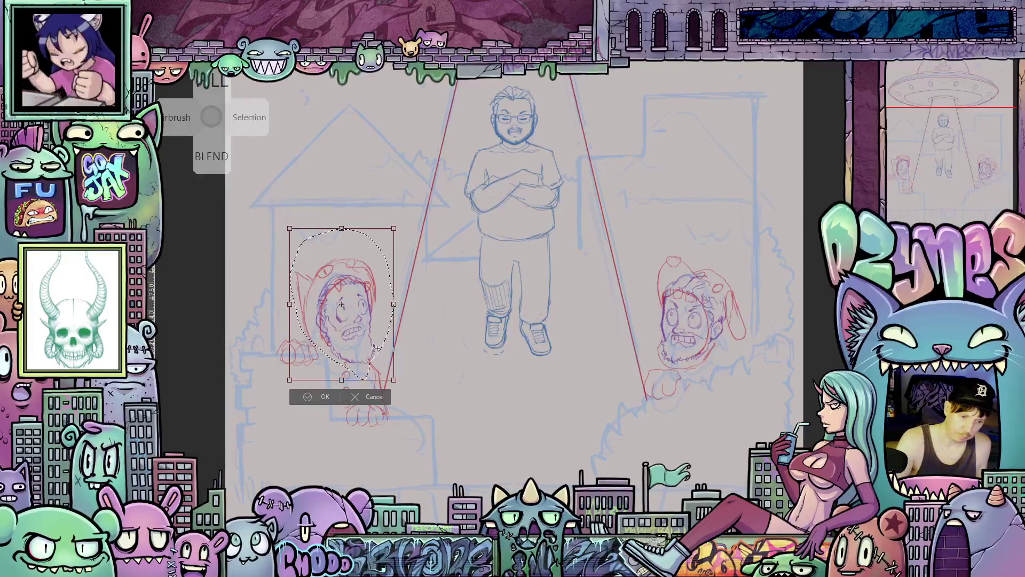
pyautogui.moveTo(394, 304); pyautogui.dragTo(414, 303)
pyautogui.moveTo(383, 336); pyautogui.dragTo(372, 348)
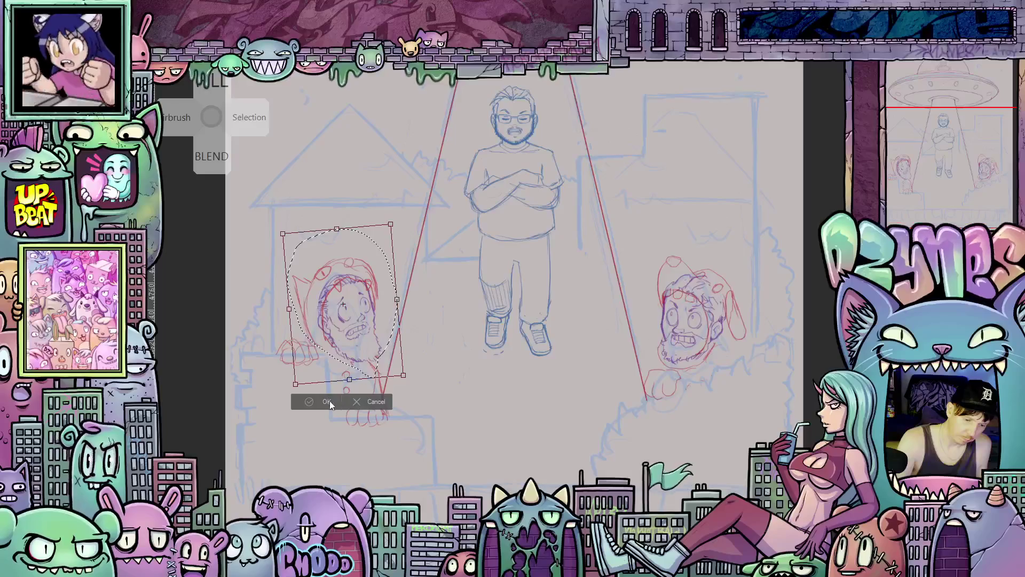
pyautogui.press('Return')
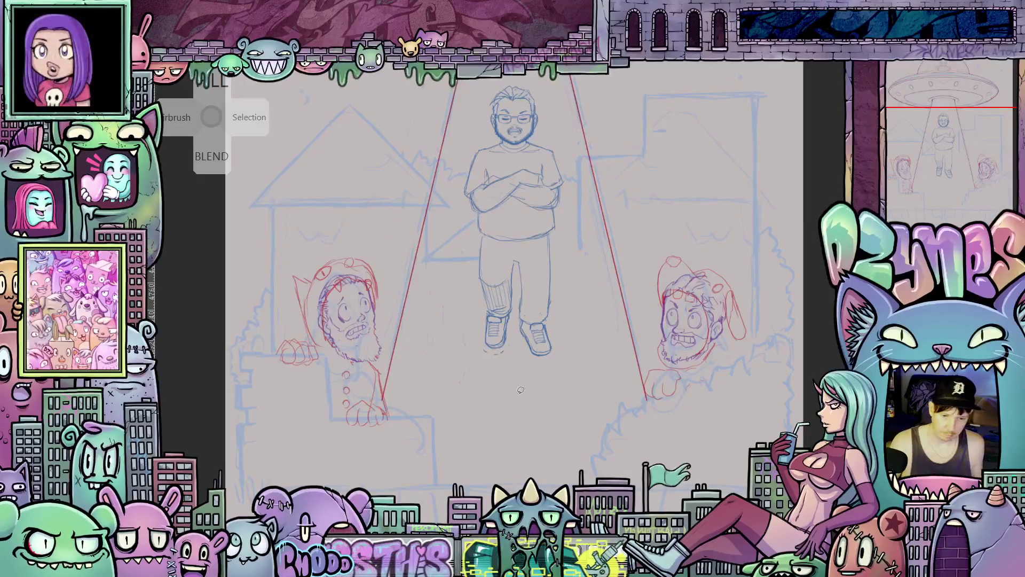
pyautogui.hotkey('ctrl', '0')
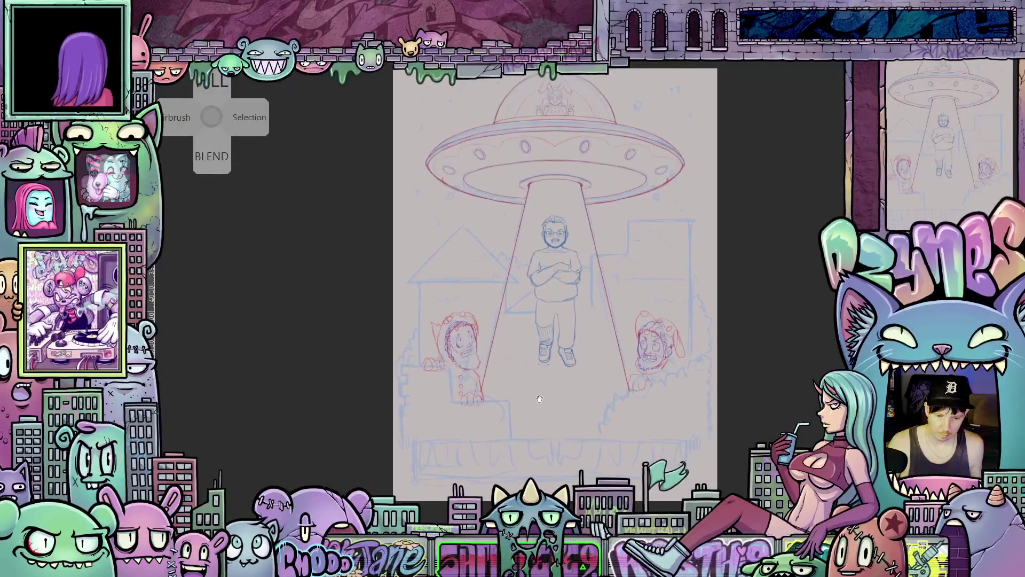
pyautogui.scroll(2, 566, 362)
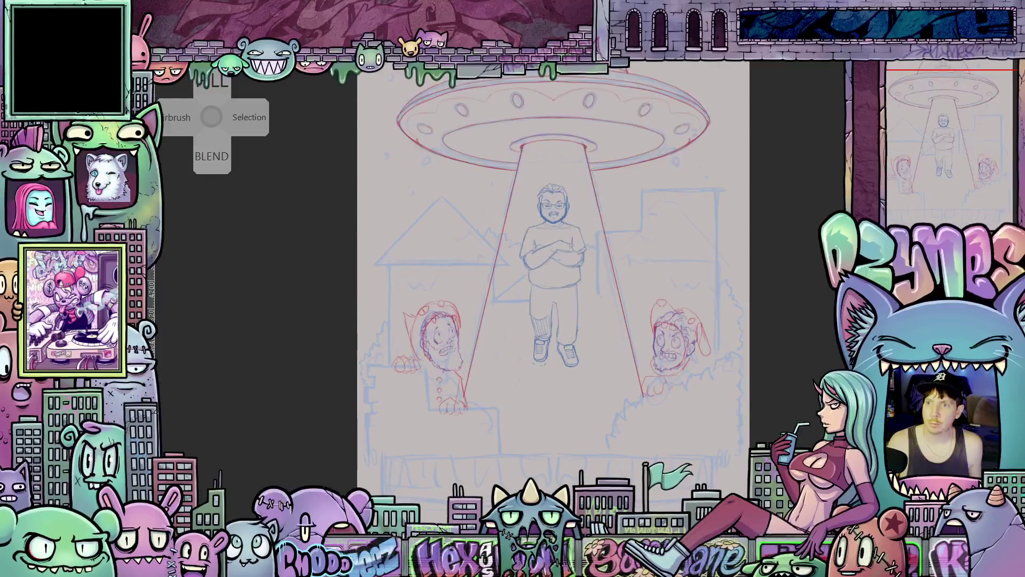
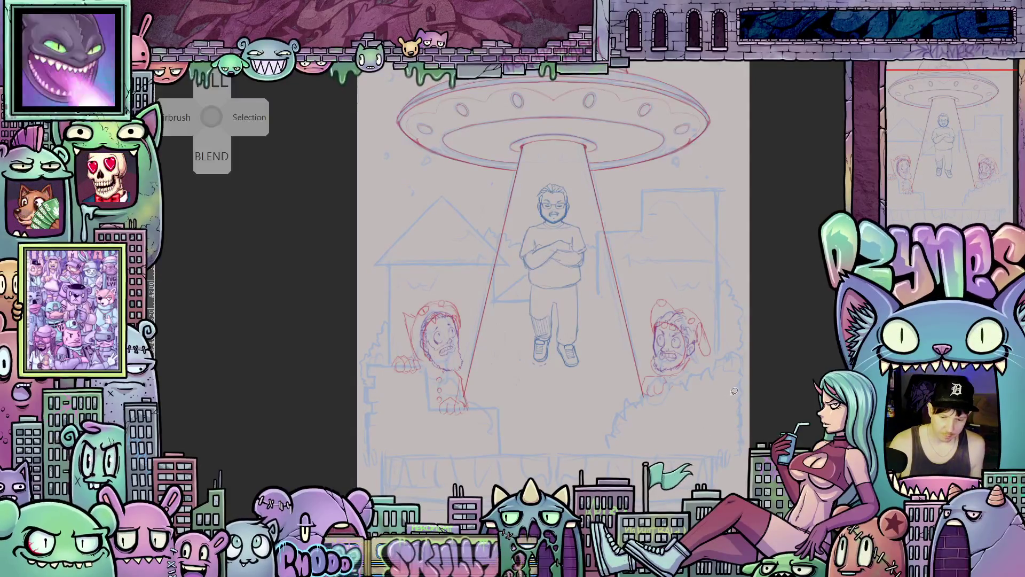
# Zoom and pan until the hooded bearded man's face at the lower left fills the view
pyautogui.scroll(2, 407, 329)
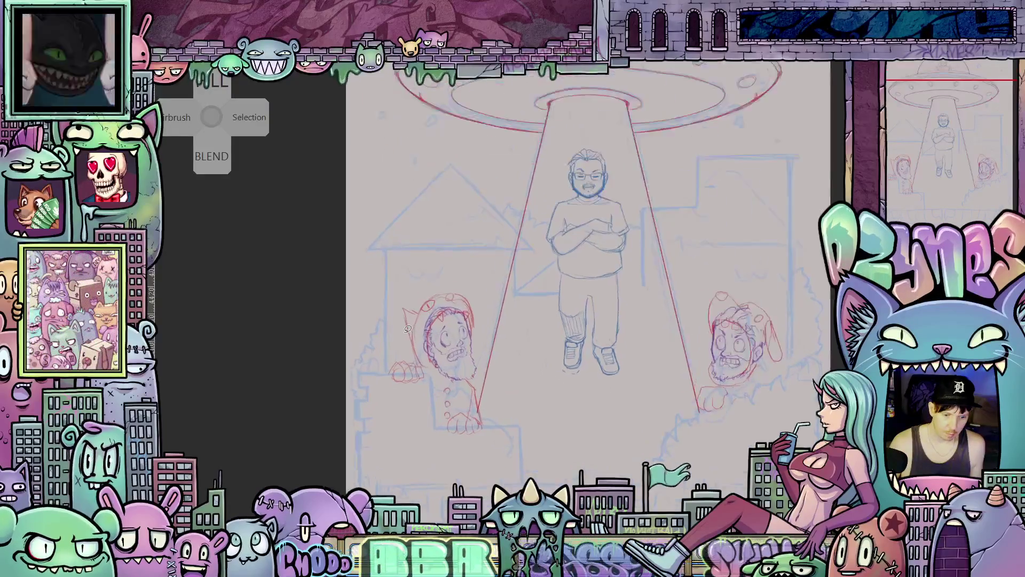
pyautogui.moveTo(497, 383)
pyautogui.mouseDown()
pyautogui.moveTo(546, 373)
pyautogui.moveTo(541, 394)
pyautogui.moveTo(448, 398)
pyautogui.moveTo(430, 379)
pyautogui.moveTo(443, 396)
pyautogui.mouseUp()
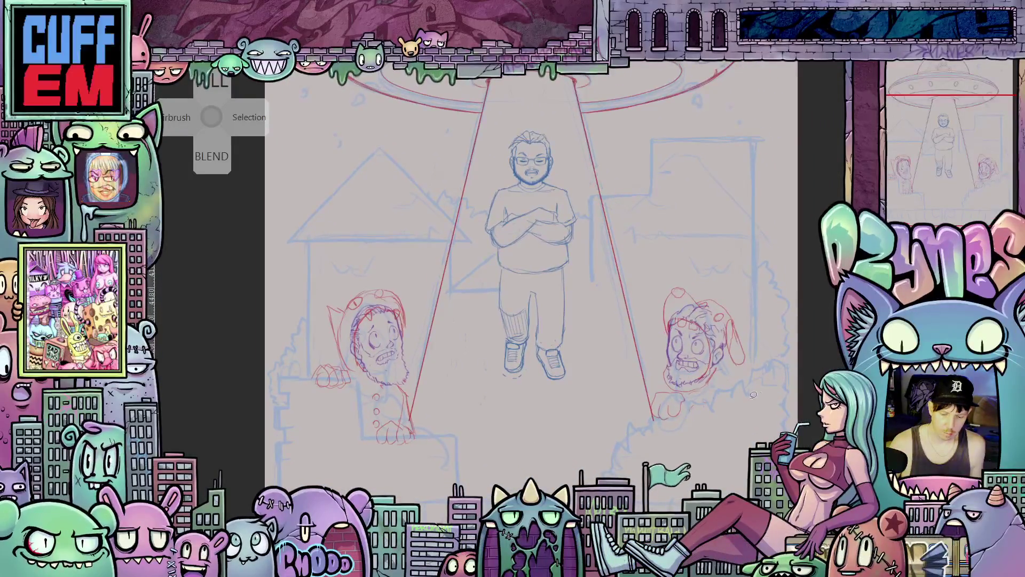
pyautogui.scroll(1, 392, 376)
pyautogui.scroll(3, 384, 376)
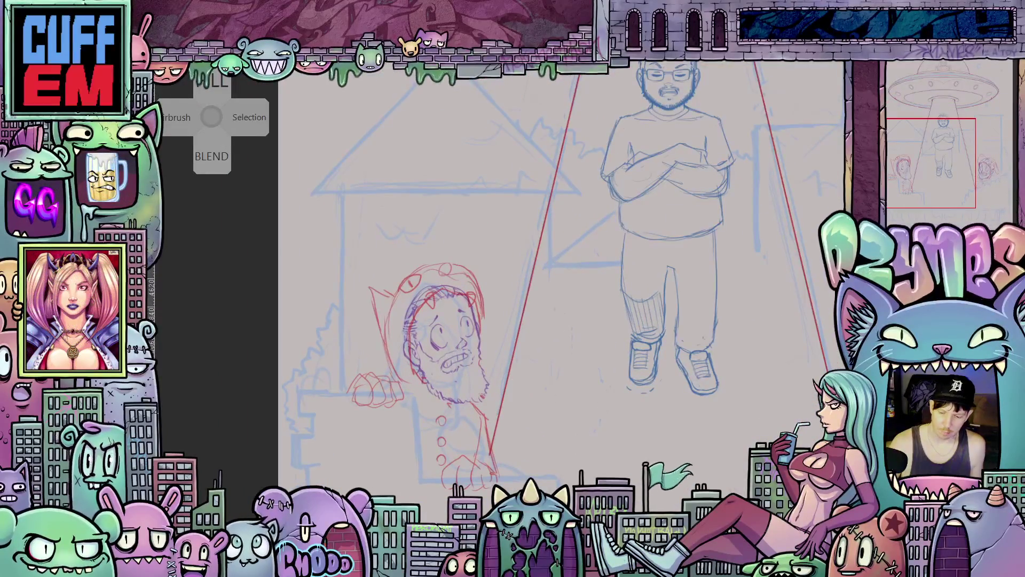
pyautogui.scroll(2, 485, 393)
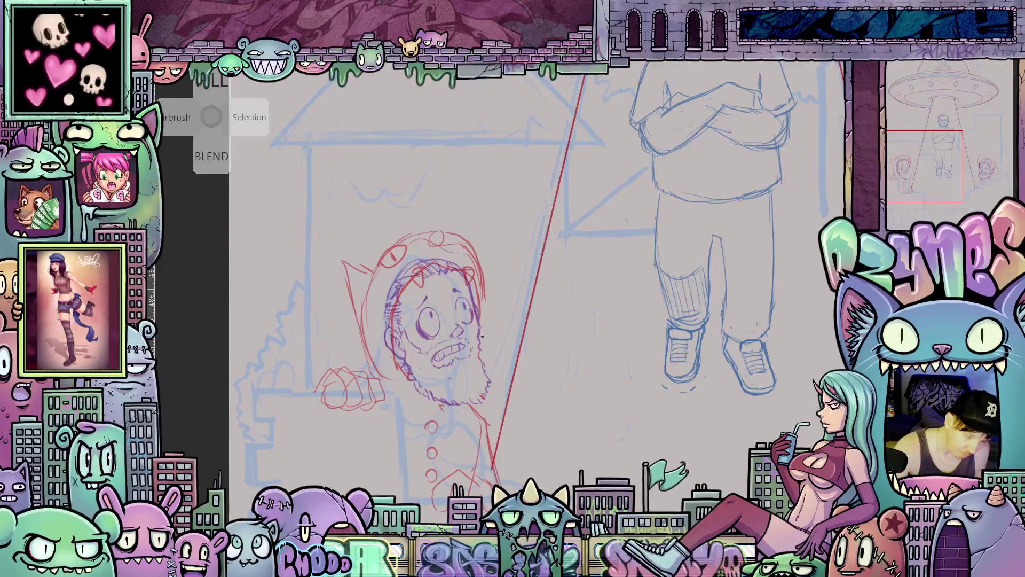
pyautogui.scroll(-6, 491, 351)
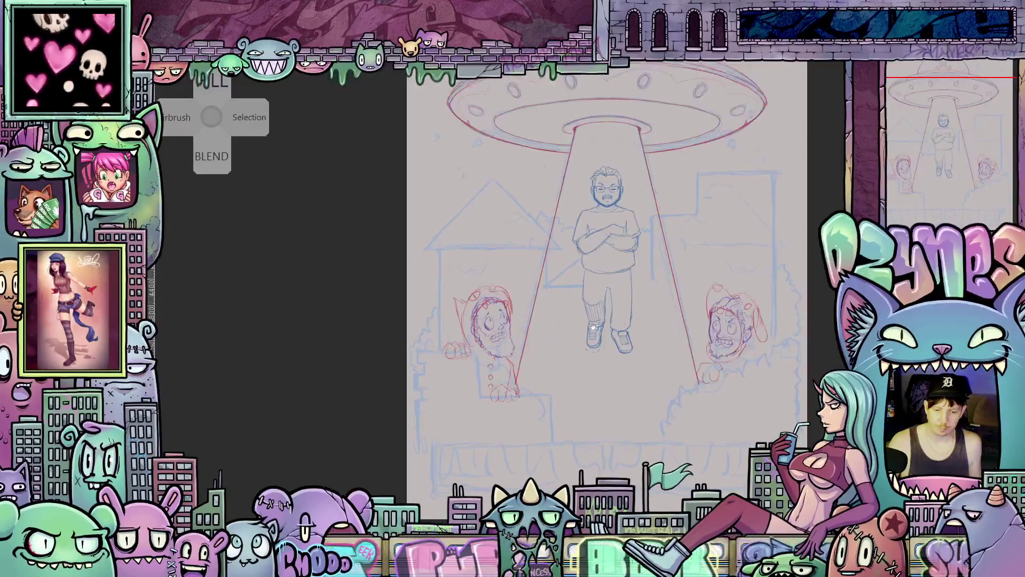
pyautogui.scroll(3, 638, 267)
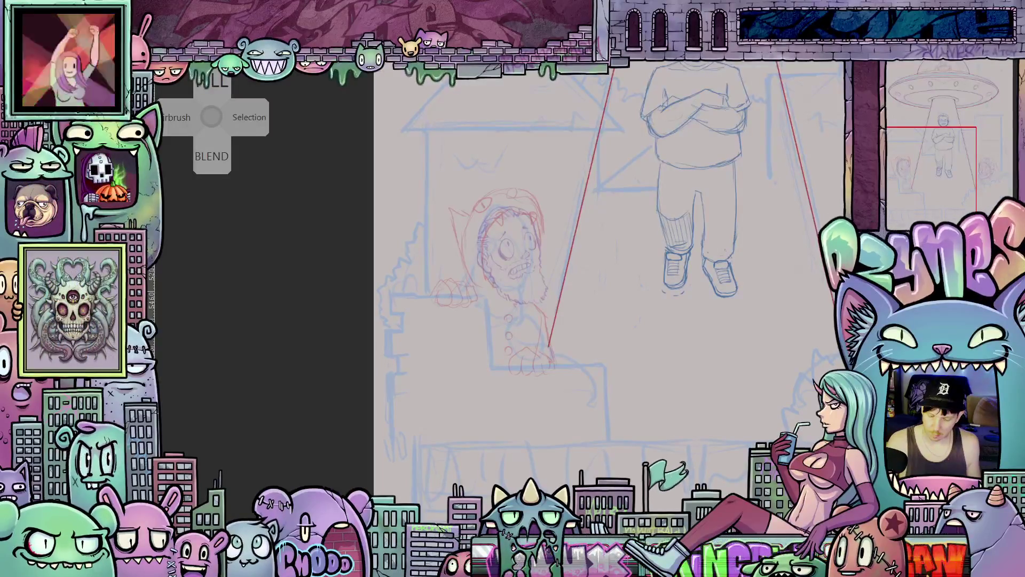
pyautogui.scroll(3, 645, 314)
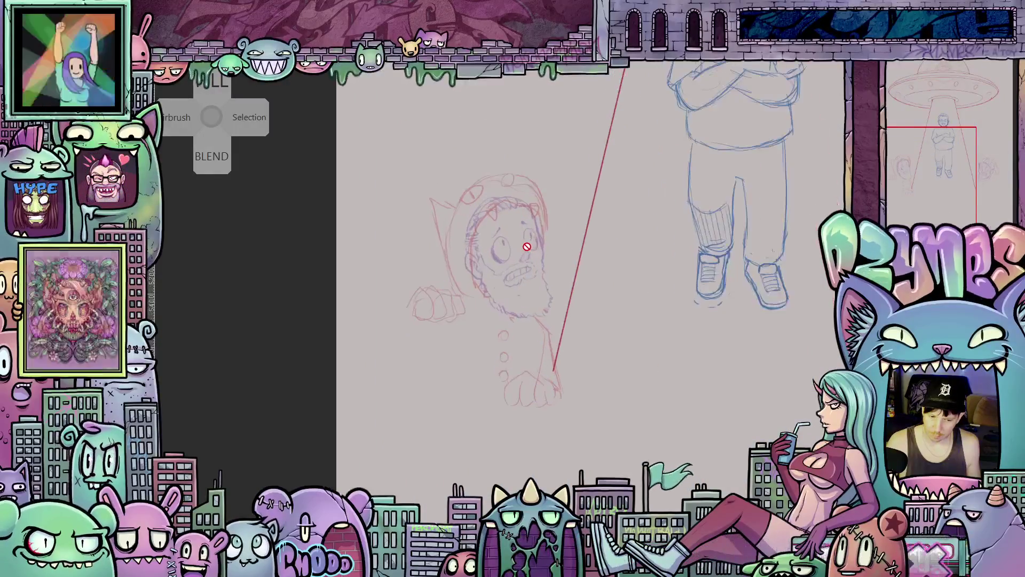
pyautogui.scroll(2, 645, 314)
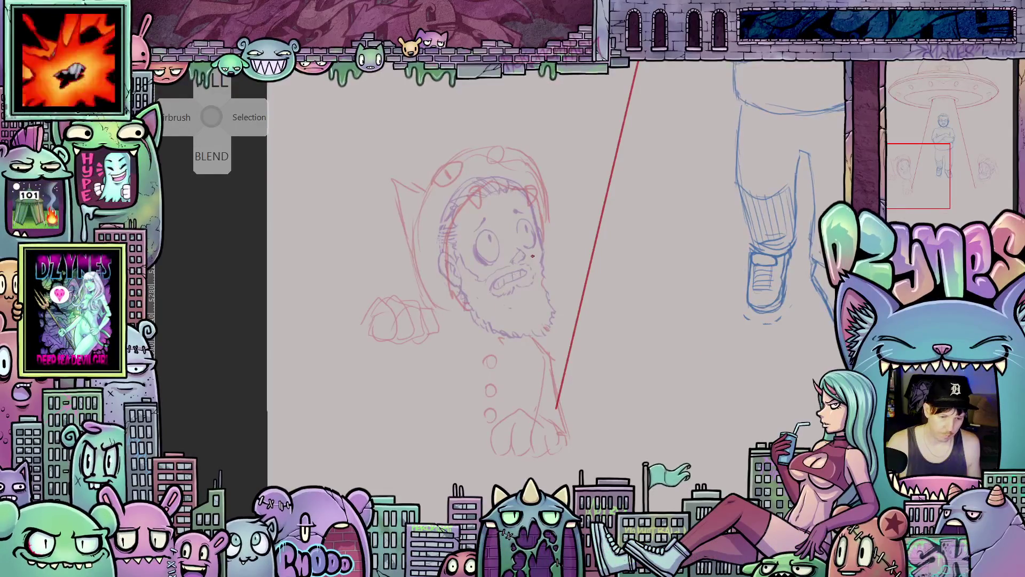
pyautogui.scroll(2, 533, 257)
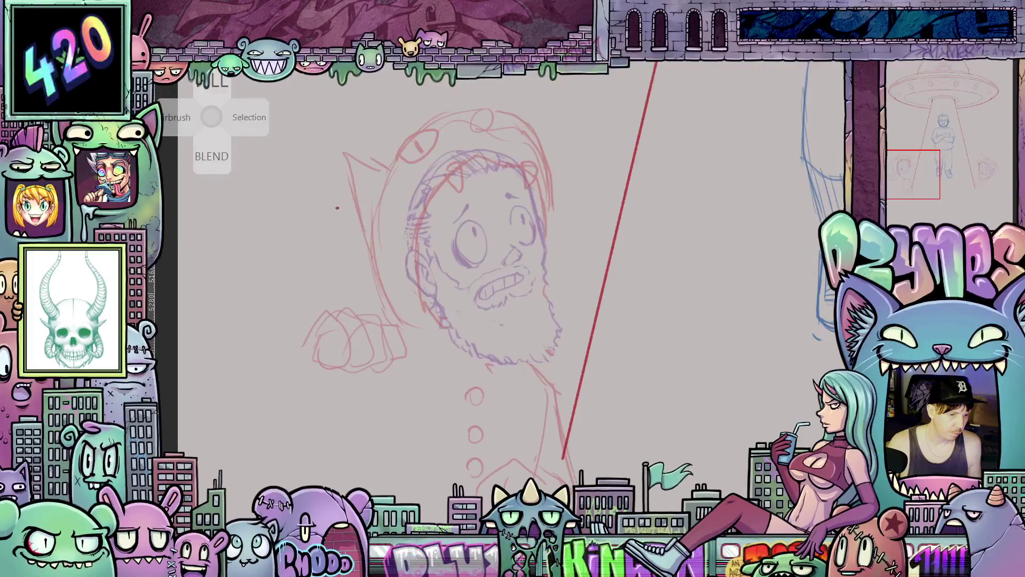
pyautogui.scroll(1, 509, 257)
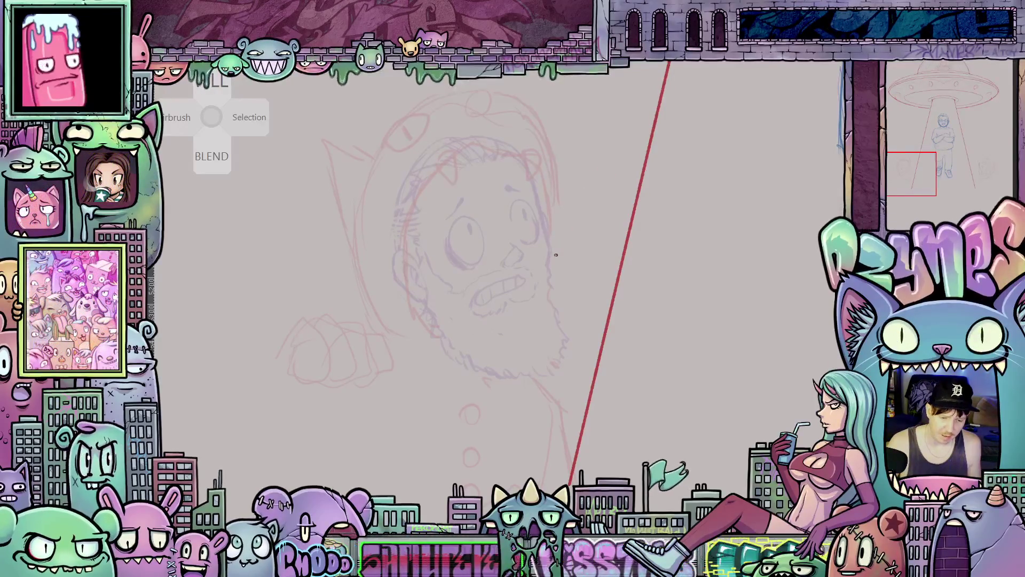
pyautogui.scroll(2, 556, 255)
# Pan and zoom so the hooded man's face sketch sits large and centred
pyautogui.moveTo(544, 284)
pyautogui.mouseDown()
pyautogui.moveTo(571, 299)
pyautogui.moveTo(595, 345)
pyautogui.mouseUp()
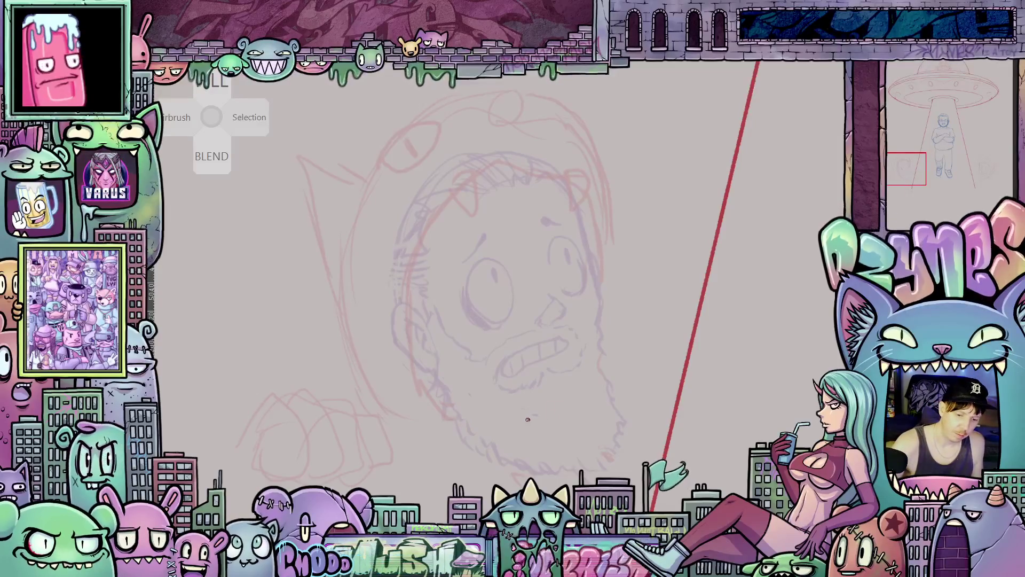
pyautogui.moveTo(575, 425); pyautogui.dragTo(630, 436)
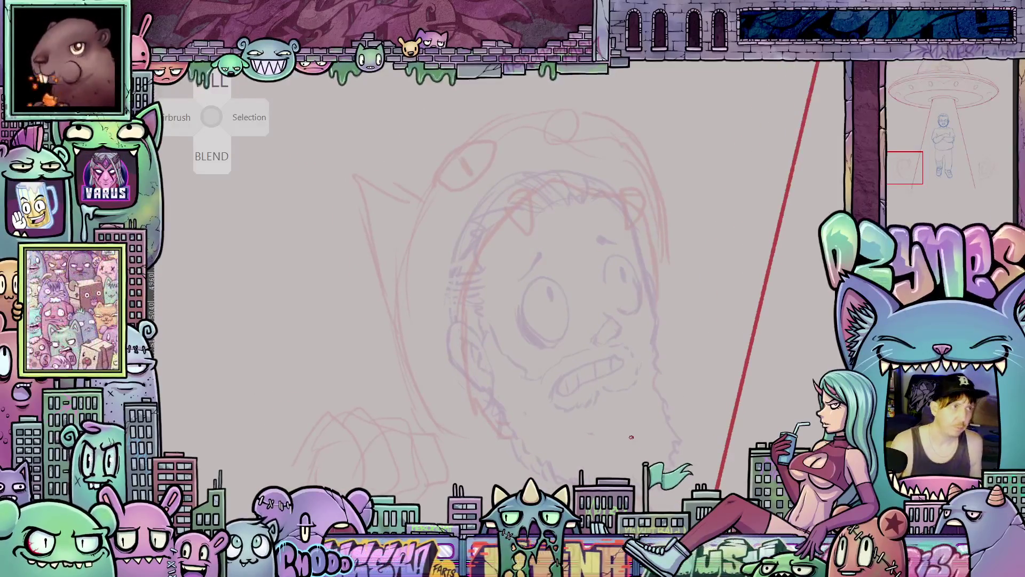
pyautogui.scroll(2, 625, 390)
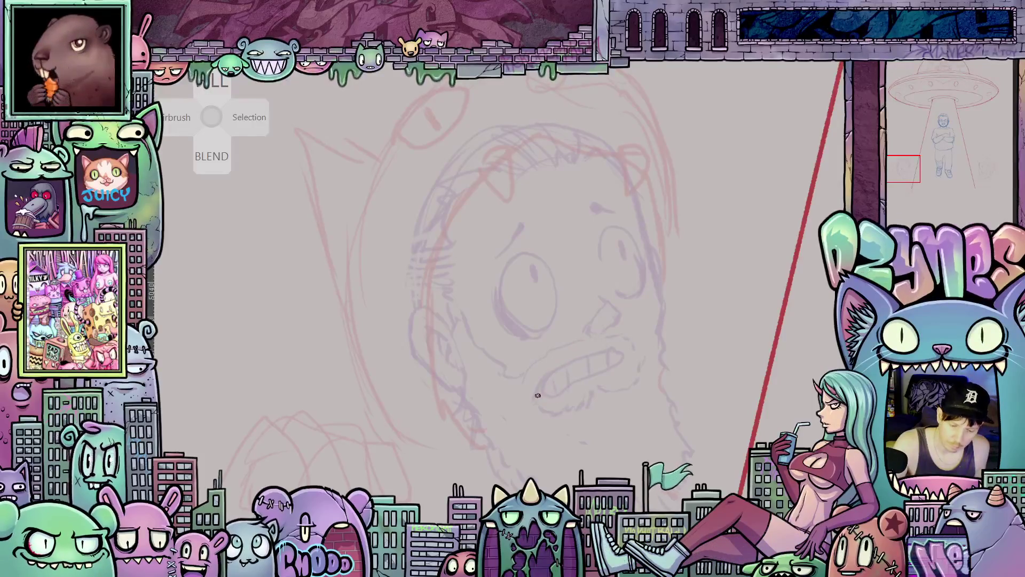
# Ink the mustache's lower edge, the mouth's left line and a tooth line
pyautogui.moveTo(545, 390)
pyautogui.mouseDown()
pyautogui.moveTo(606, 359)
pyautogui.moveTo(641, 361)
pyautogui.mouseUp()
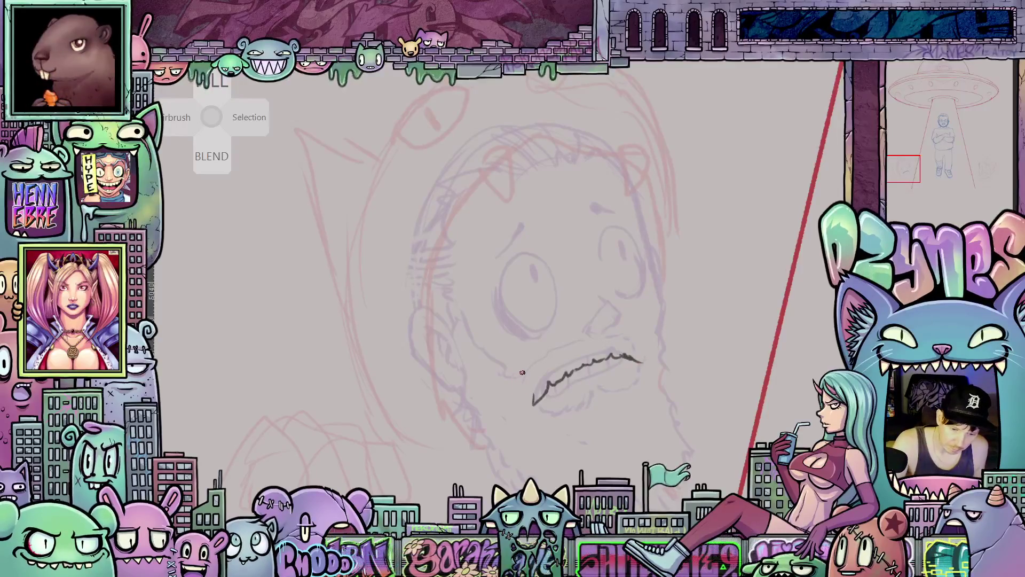
pyautogui.moveTo(523, 372)
pyautogui.mouseDown()
pyautogui.moveTo(497, 393)
pyautogui.moveTo(521, 396)
pyautogui.mouseUp()
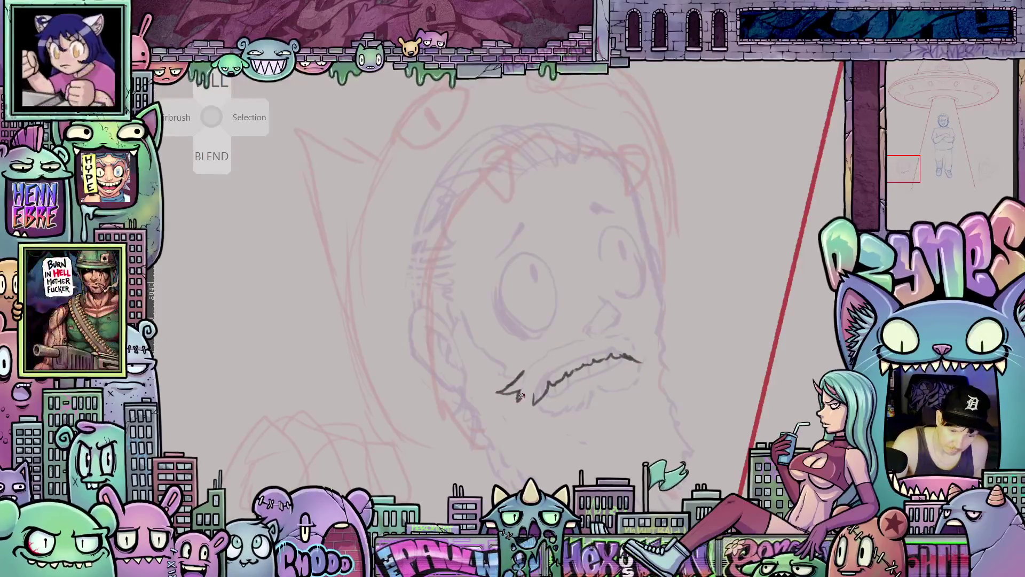
pyautogui.moveTo(636, 416); pyautogui.dragTo(631, 438)
pyautogui.moveTo(518, 396)
pyautogui.mouseDown()
pyautogui.moveTo(536, 379)
pyautogui.moveTo(619, 357)
pyautogui.moveTo(649, 383)
pyautogui.mouseUp()
pyautogui.scroll(-2, 653, 390)
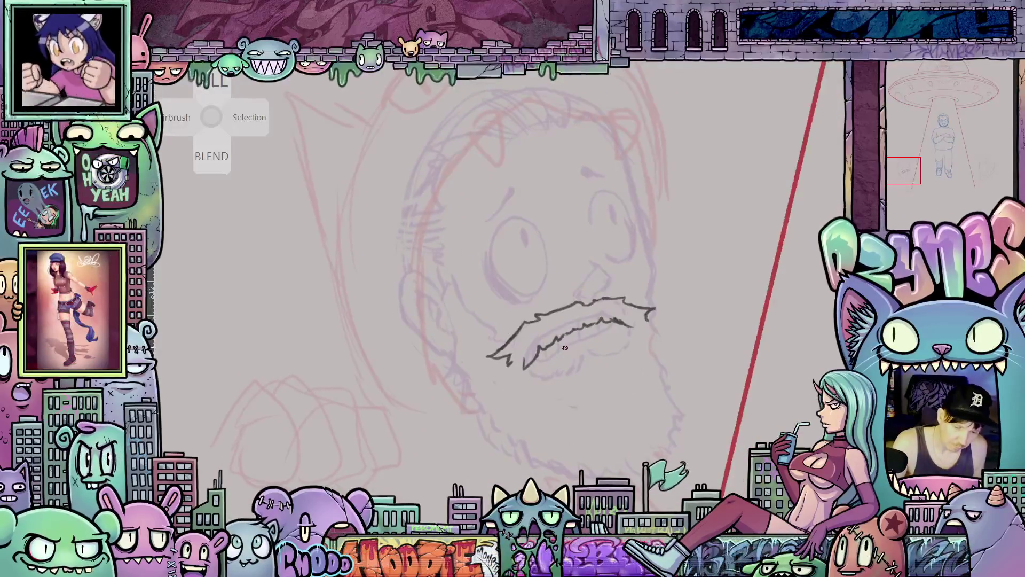
pyautogui.moveTo(534, 363); pyautogui.dragTo(556, 356)
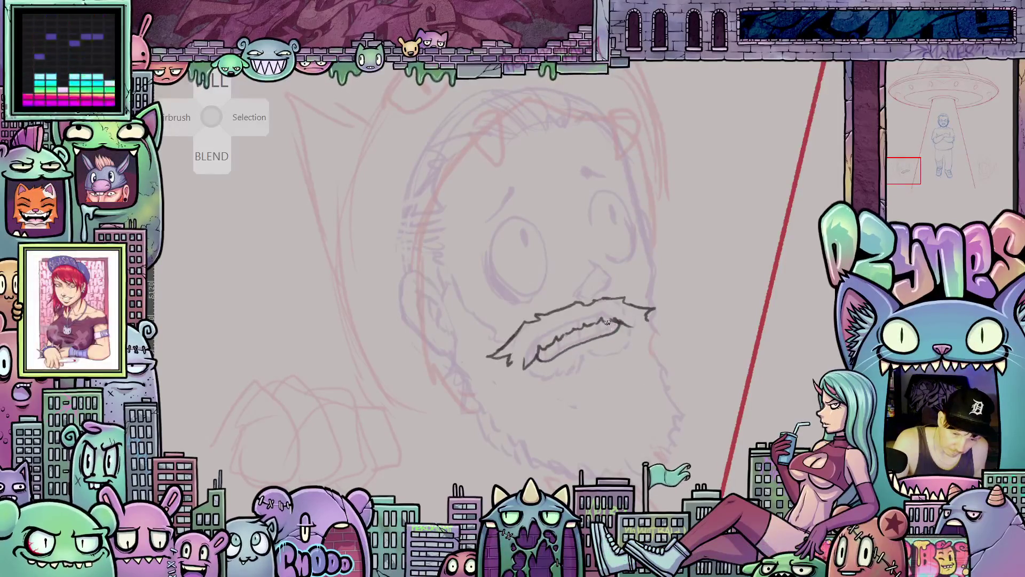
pyautogui.moveTo(597, 324)
pyautogui.mouseDown()
pyautogui.moveTo(596, 339)
pyautogui.moveTo(564, 342)
pyautogui.moveTo(546, 360)
pyautogui.moveTo(616, 335)
pyautogui.mouseUp()
# Ink the jagged lower lip and the bristly beard edge at the mouth's right corner
pyautogui.moveTo(613, 397); pyautogui.dragTo(634, 438)
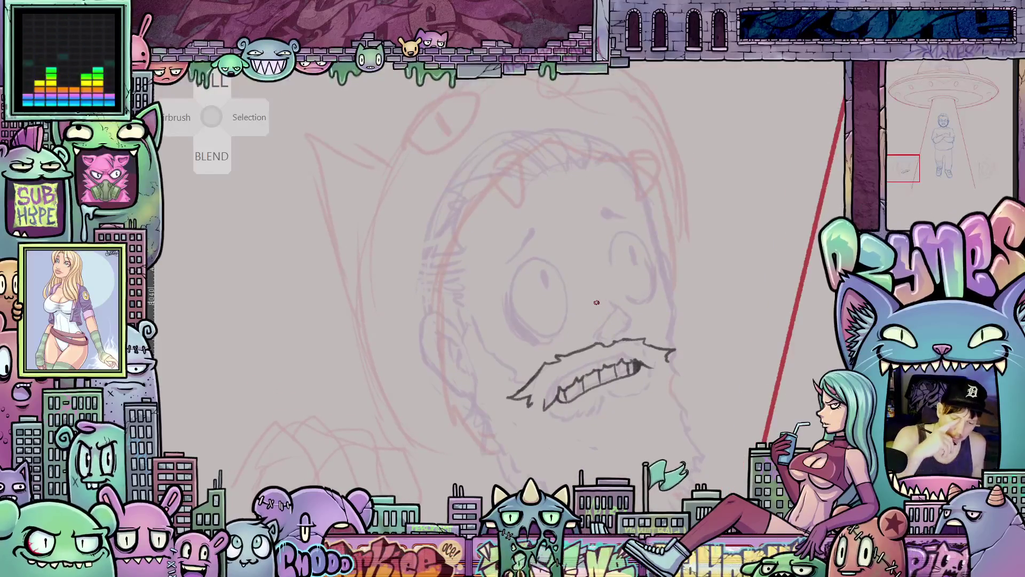
pyautogui.scroll(-3, 608, 315)
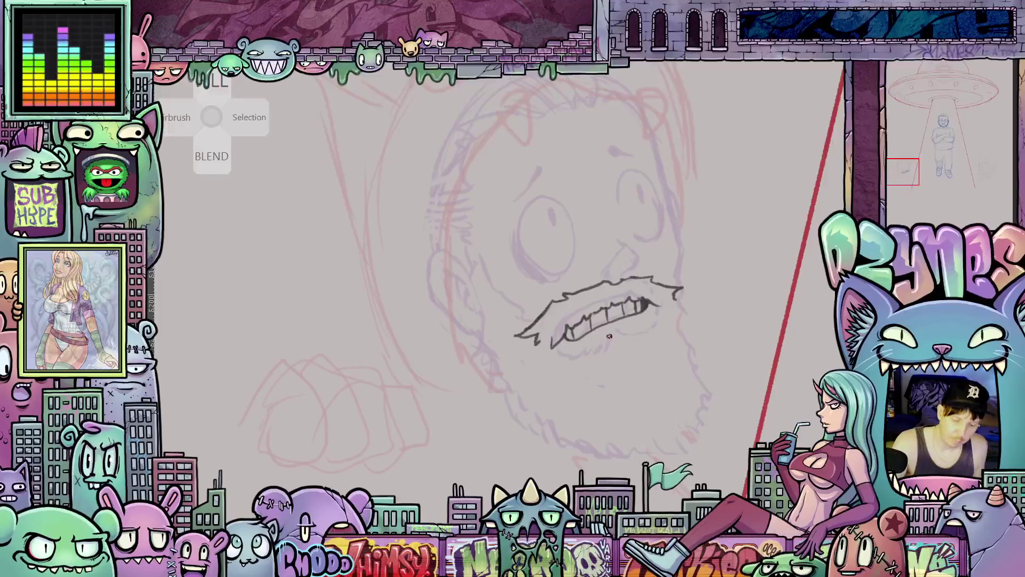
pyautogui.moveTo(610, 335)
pyautogui.mouseDown()
pyautogui.moveTo(602, 351)
pyautogui.moveTo(570, 356)
pyautogui.moveTo(557, 339)
pyautogui.mouseUp()
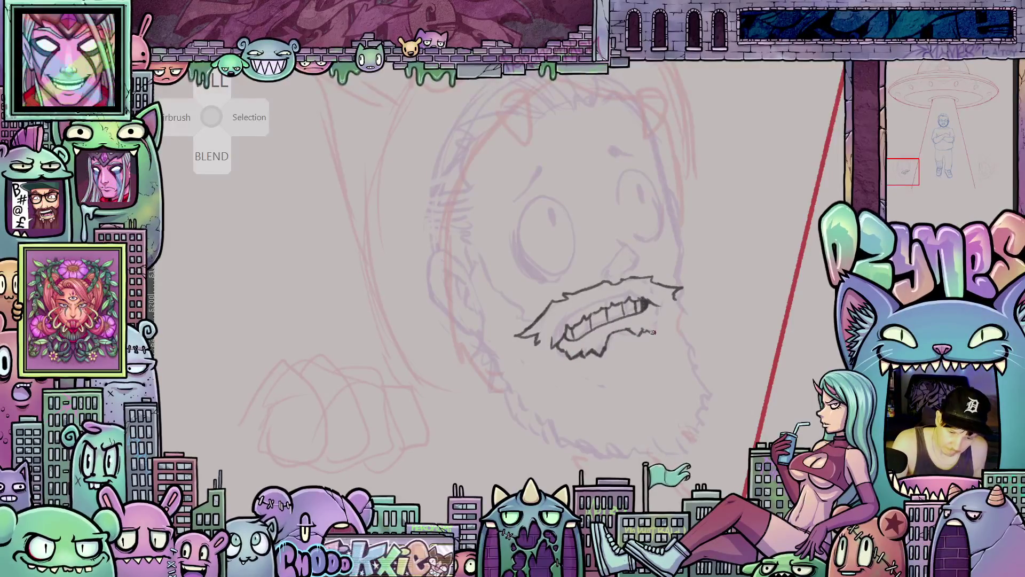
pyautogui.moveTo(660, 315)
pyautogui.mouseDown()
pyautogui.moveTo(668, 370)
pyautogui.moveTo(628, 398)
pyautogui.moveTo(632, 409)
pyautogui.mouseUp()
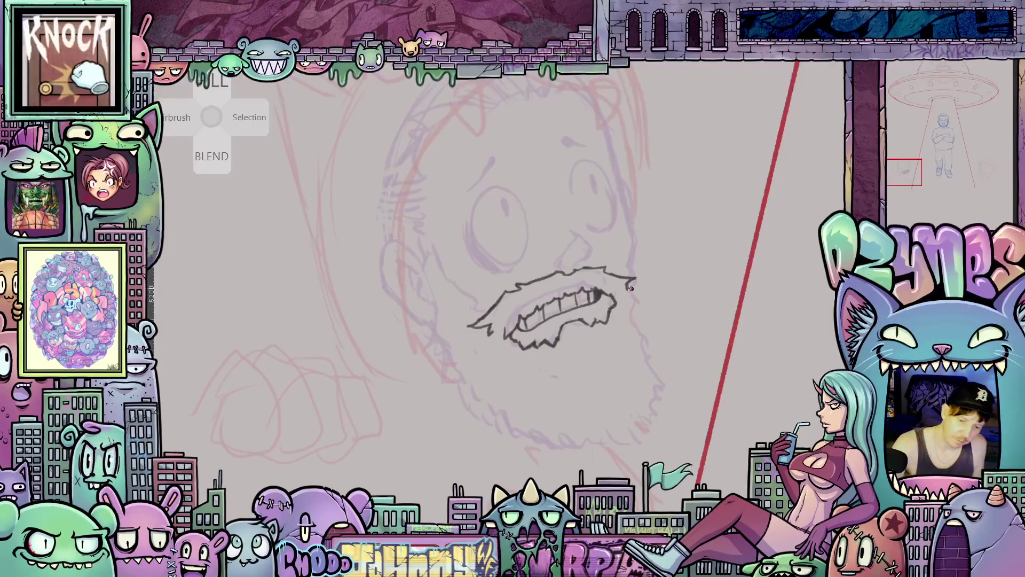
pyautogui.moveTo(635, 295); pyautogui.dragTo(627, 309)
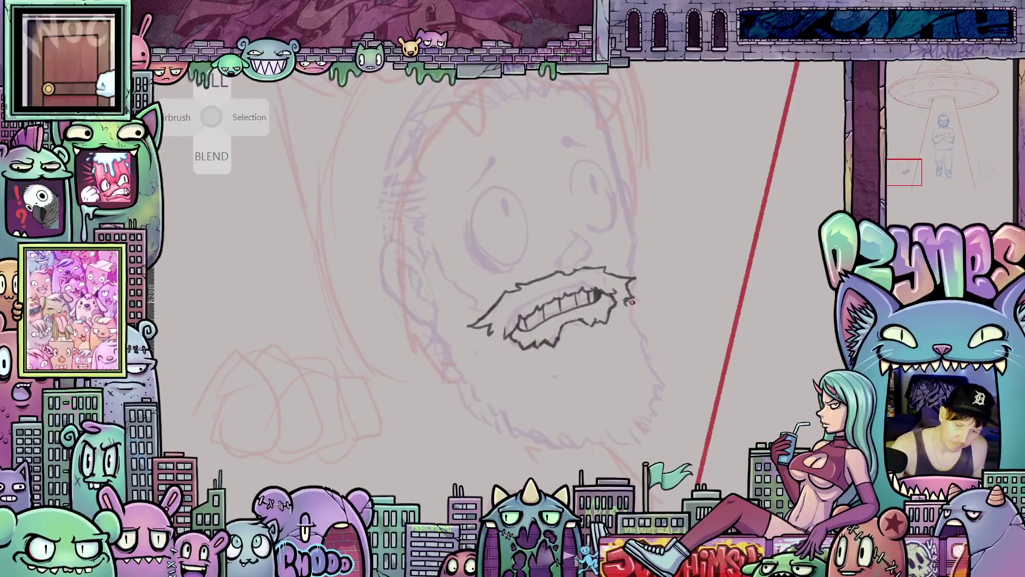
pyautogui.moveTo(634, 296); pyautogui.dragTo(651, 349)
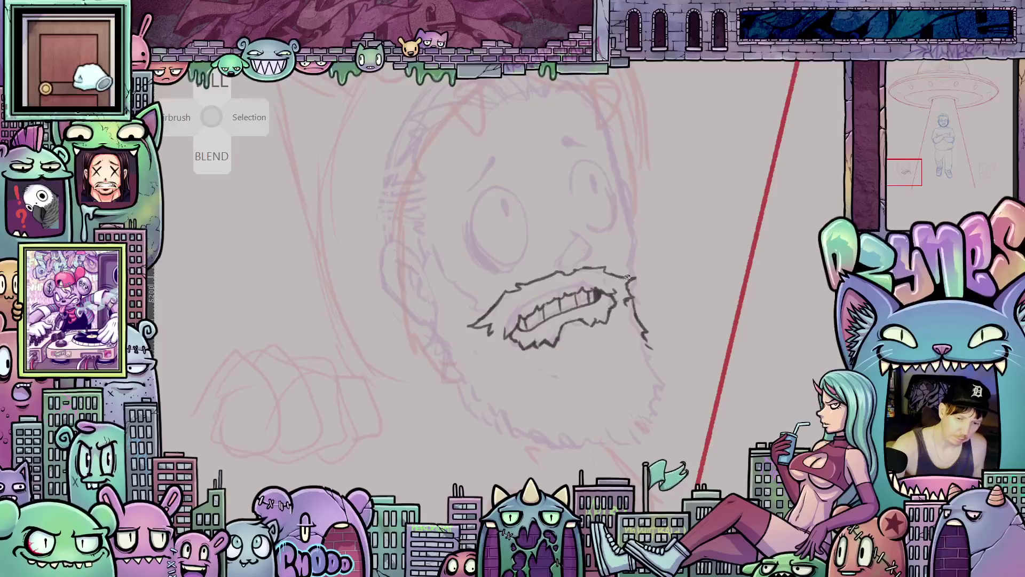
pyautogui.moveTo(611, 275); pyautogui.dragTo(630, 259)
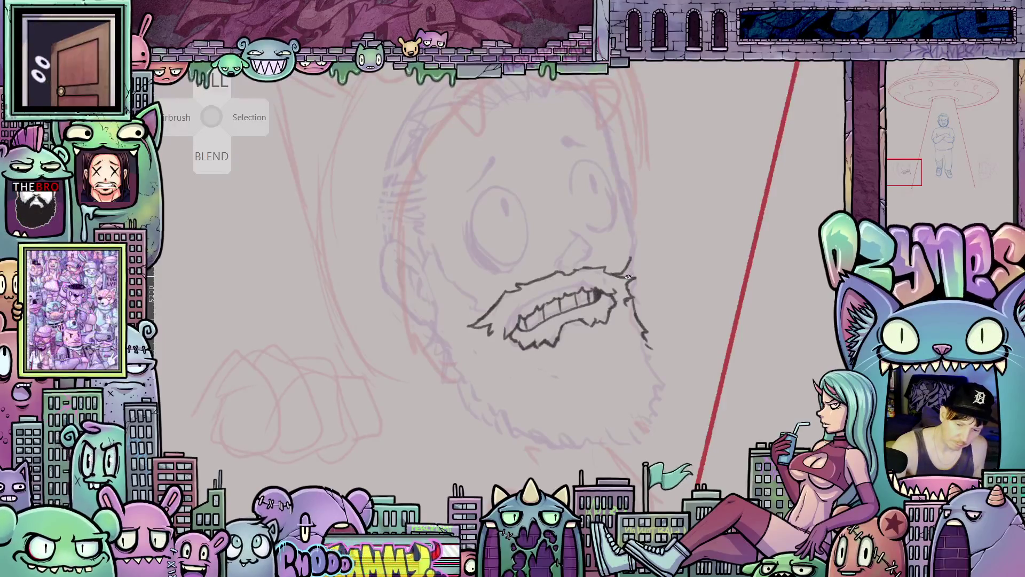
pyautogui.moveTo(601, 363); pyautogui.dragTo(691, 358)
pyautogui.moveTo(682, 187)
pyautogui.mouseDown()
pyautogui.moveTo(594, 249)
pyautogui.moveTo(581, 228)
pyautogui.moveTo(593, 221)
pyautogui.moveTo(619, 261)
pyautogui.moveTo(612, 287)
pyautogui.moveTo(592, 277)
pyautogui.mouseUp()
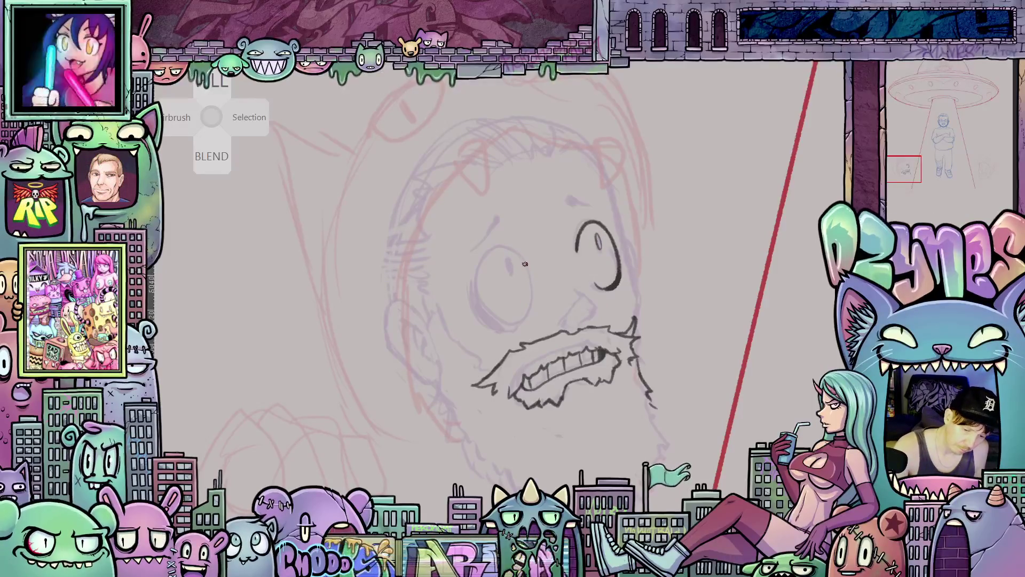
# Ink both sides of the left eye and lengthen the nose line
pyautogui.moveTo(490, 255)
pyautogui.mouseDown()
pyautogui.moveTo(477, 283)
pyautogui.moveTo(508, 327)
pyautogui.moveTo(500, 331)
pyautogui.mouseUp()
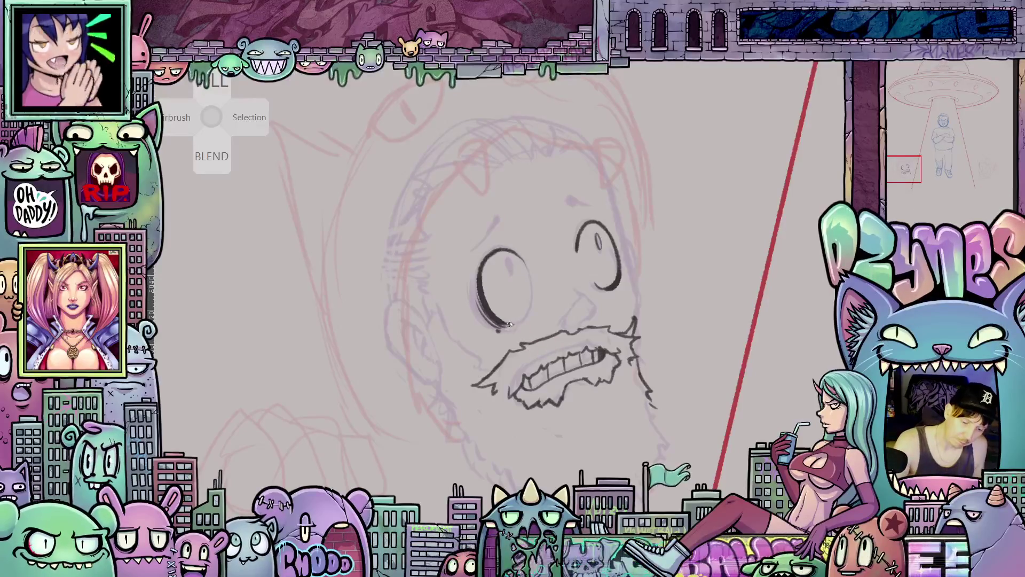
pyautogui.moveTo(529, 315); pyautogui.dragTo(528, 269)
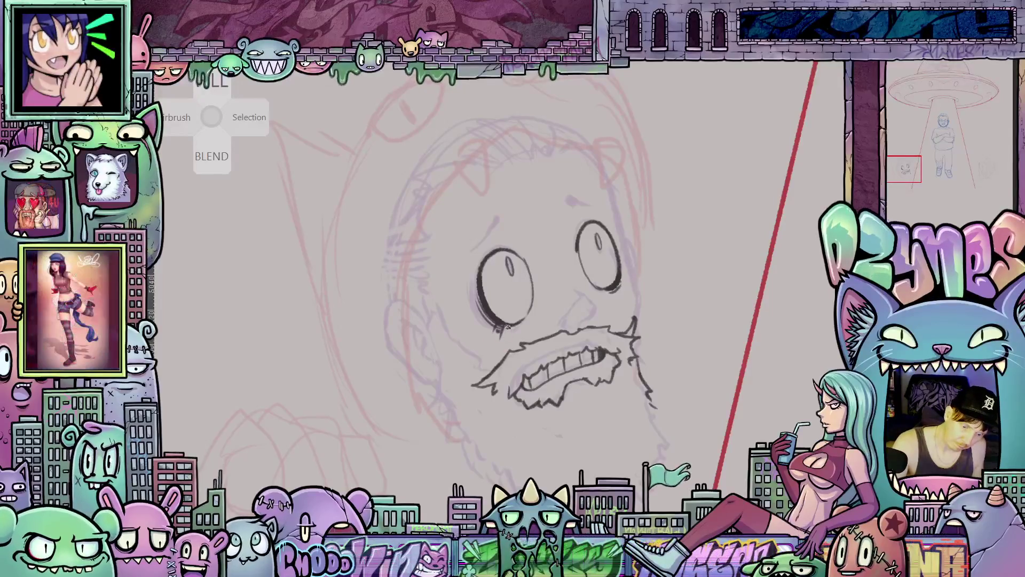
pyautogui.moveTo(600, 378)
pyautogui.mouseDown()
pyautogui.moveTo(548, 376)
pyautogui.moveTo(570, 375)
pyautogui.mouseUp()
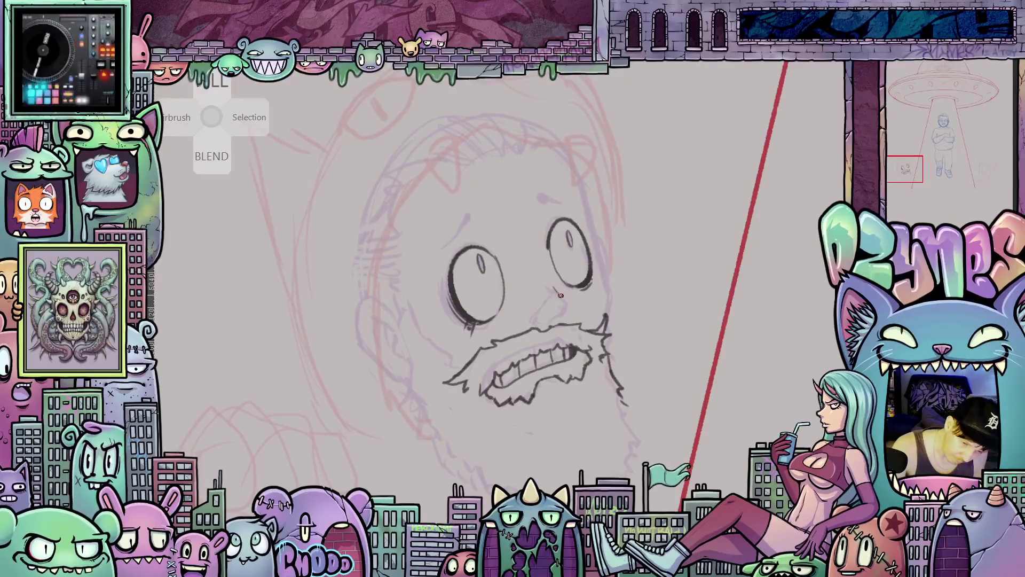
pyautogui.moveTo(569, 300); pyautogui.dragTo(572, 307)
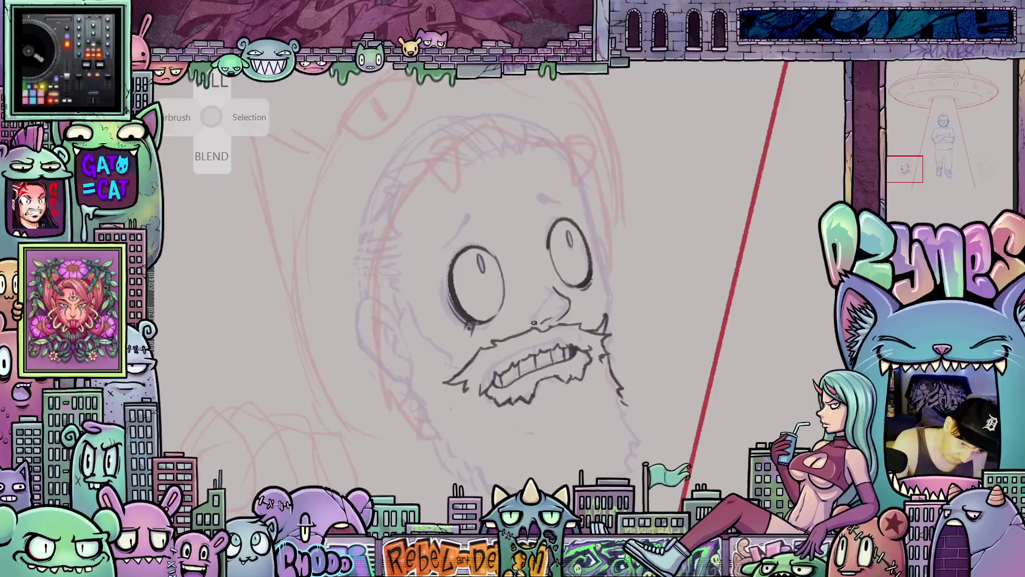
pyautogui.moveTo(561, 332); pyautogui.dragTo(545, 398)
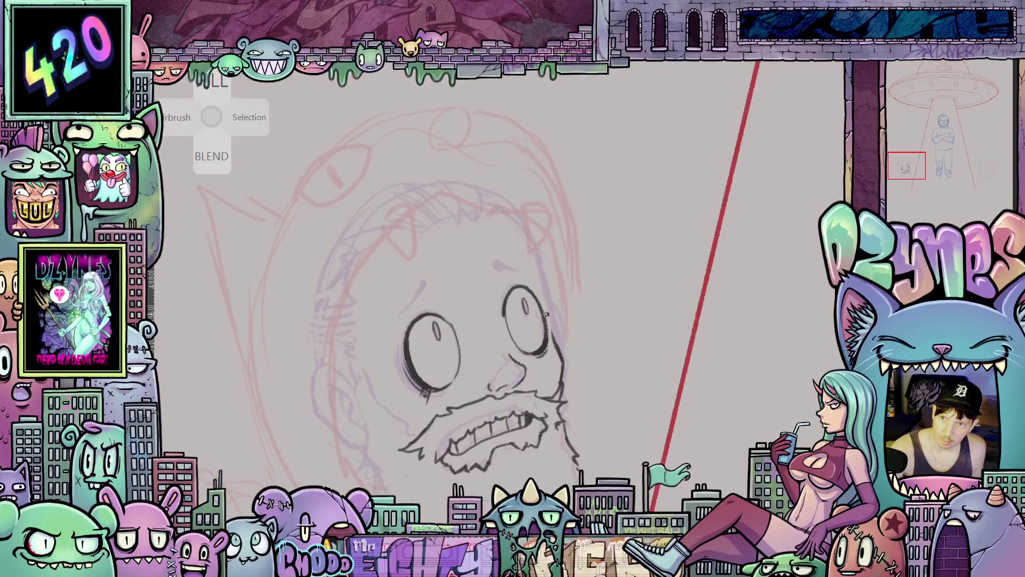
# Extend the right cheek line upward and add fur strokes along the face's side and jaw
pyautogui.moveTo(548, 308); pyautogui.dragTo(539, 268)
pyautogui.moveTo(565, 355)
pyautogui.mouseDown()
pyautogui.moveTo(655, 234)
pyautogui.moveTo(679, 272)
pyautogui.mouseUp()
pyautogui.moveTo(473, 297); pyautogui.dragTo(470, 340)
pyautogui.moveTo(636, 468)
pyautogui.mouseDown()
pyautogui.moveTo(657, 393)
pyautogui.moveTo(535, 433)
pyautogui.moveTo(642, 386)
pyautogui.mouseUp()
pyautogui.moveTo(476, 281); pyautogui.dragTo(531, 377)
pyautogui.moveTo(696, 436); pyautogui.dragTo(615, 458)
# Add fur strokes along the beard's right, bottom and lower-left edges
pyautogui.moveTo(620, 335)
pyautogui.mouseDown()
pyautogui.moveTo(630, 355)
pyautogui.moveTo(623, 404)
pyautogui.mouseUp()
pyautogui.moveTo(595, 448)
pyautogui.mouseDown()
pyautogui.moveTo(645, 415)
pyautogui.moveTo(616, 415)
pyautogui.moveTo(632, 410)
pyautogui.moveTo(643, 421)
pyautogui.mouseUp()
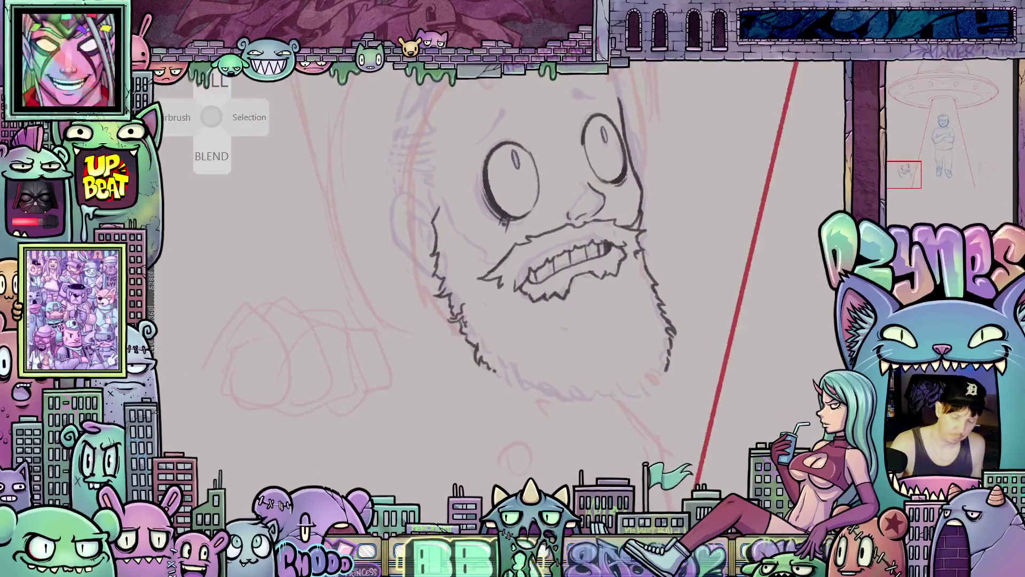
pyautogui.moveTo(507, 381)
pyautogui.mouseDown()
pyautogui.moveTo(564, 403)
pyautogui.moveTo(655, 381)
pyautogui.mouseUp()
pyautogui.moveTo(546, 388)
pyautogui.mouseDown()
pyautogui.moveTo(553, 410)
pyautogui.moveTo(499, 374)
pyautogui.mouseUp()
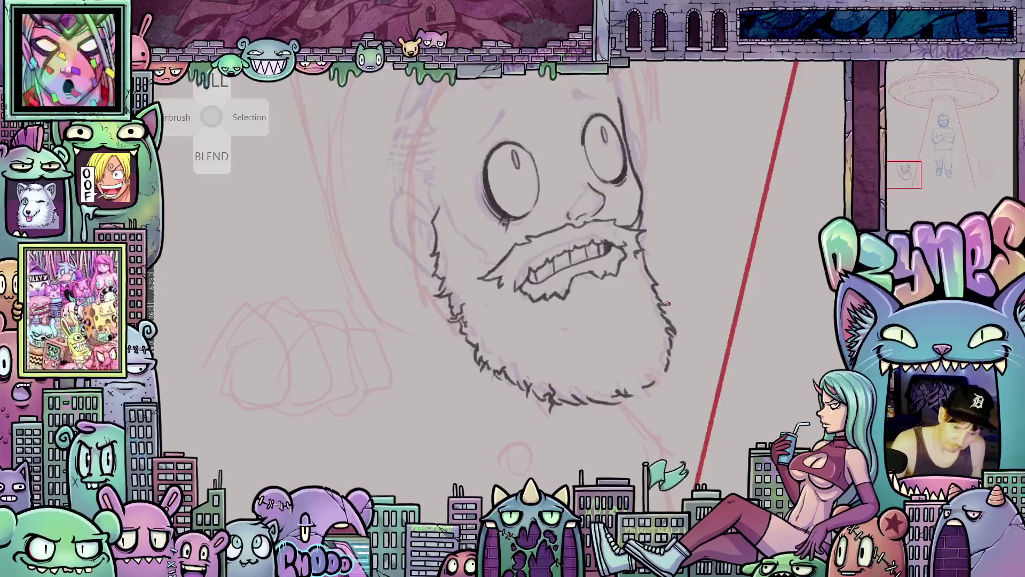
pyautogui.moveTo(658, 308); pyautogui.dragTo(666, 320)
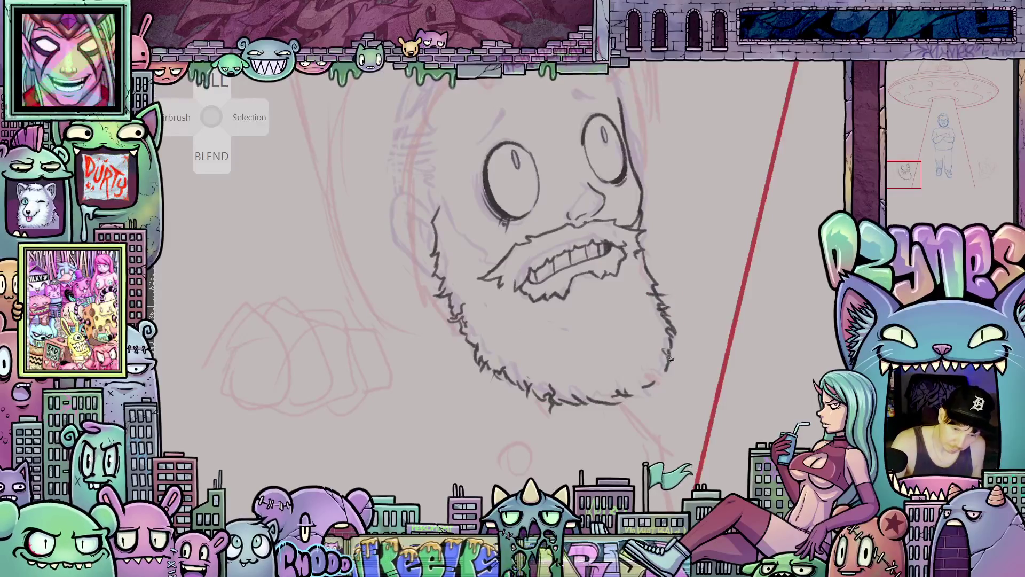
pyautogui.moveTo(658, 369); pyautogui.dragTo(631, 397)
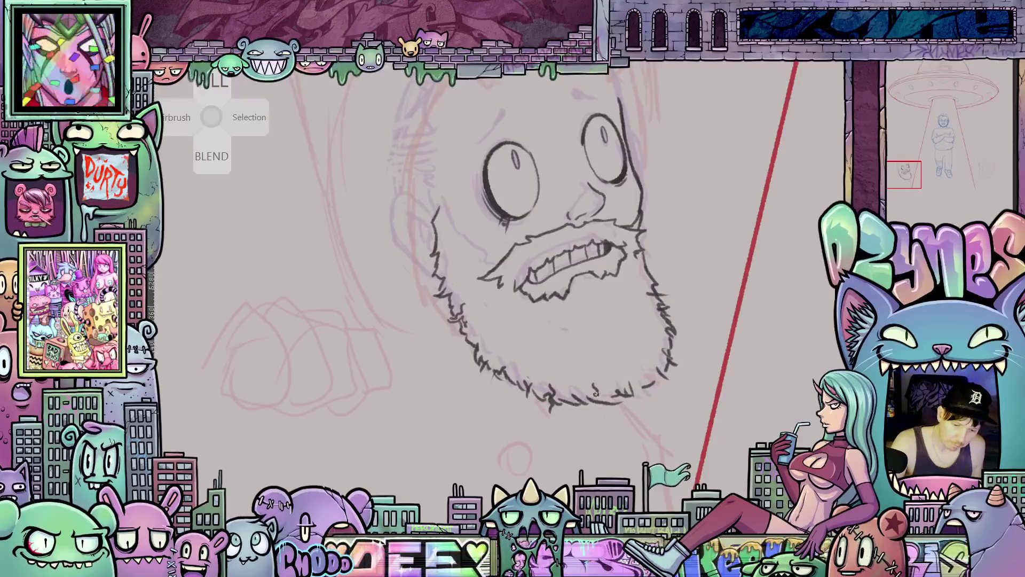
pyautogui.moveTo(588, 292)
pyautogui.mouseDown()
pyautogui.moveTo(631, 337)
pyautogui.moveTo(630, 405)
pyautogui.mouseUp()
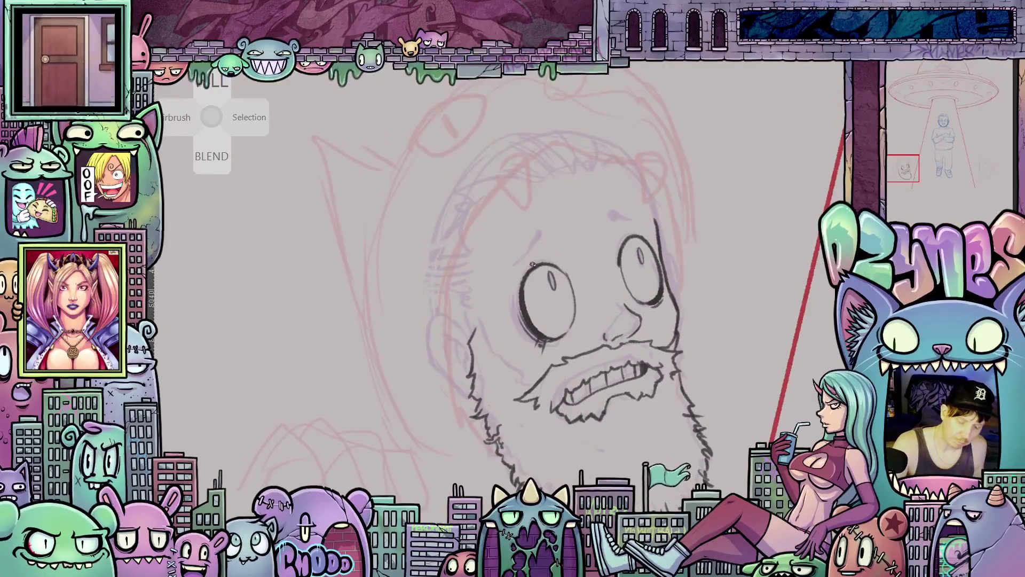
# Mirror-check the drawing, then ink a long raised eyebrow on the forehead
pyautogui.press('h')
pyautogui.moveTo(559, 340); pyautogui.dragTo(721, 336)
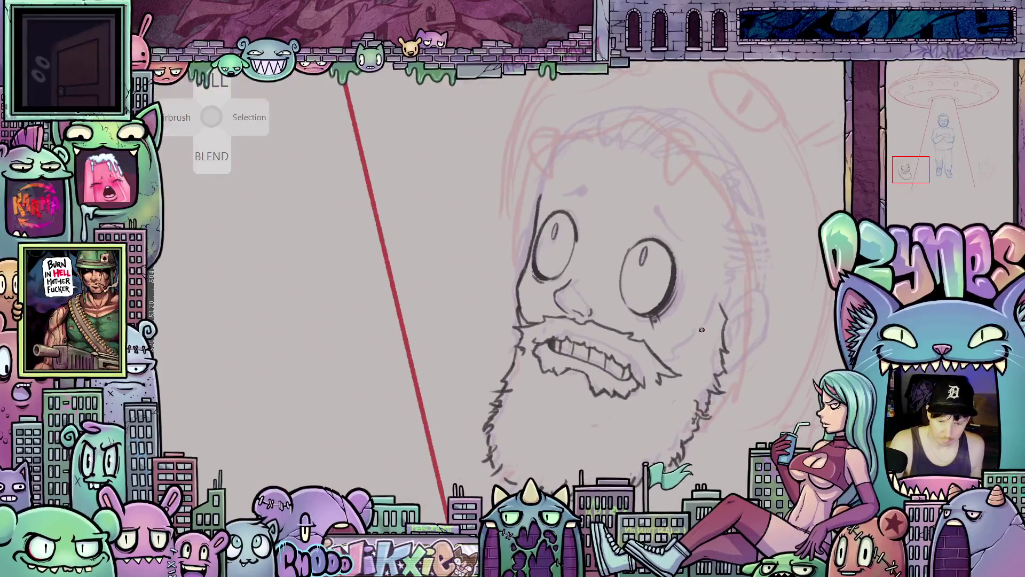
pyautogui.press('h')
pyautogui.moveTo(546, 368); pyautogui.dragTo(780, 382)
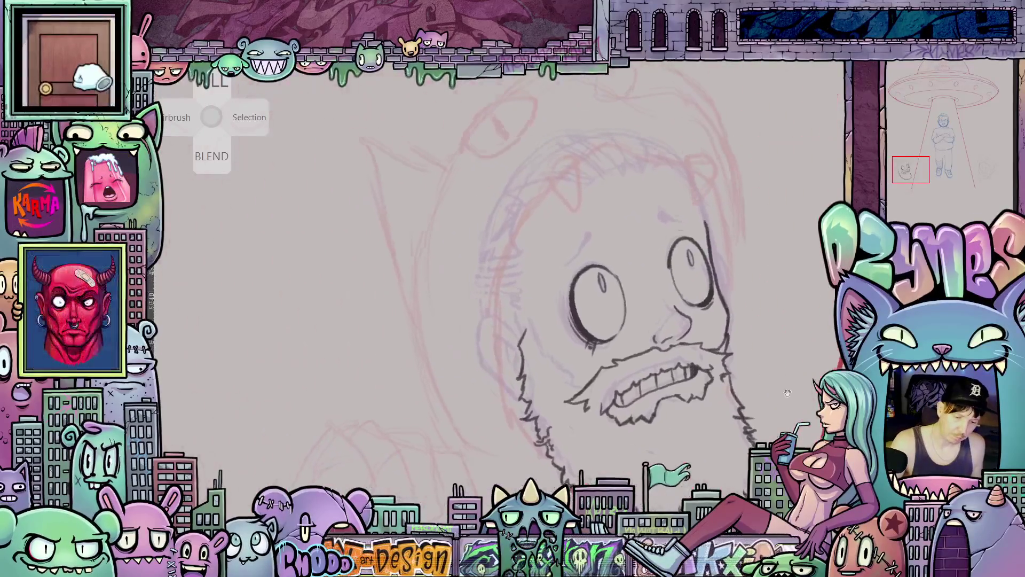
pyautogui.moveTo(581, 239); pyautogui.dragTo(587, 229)
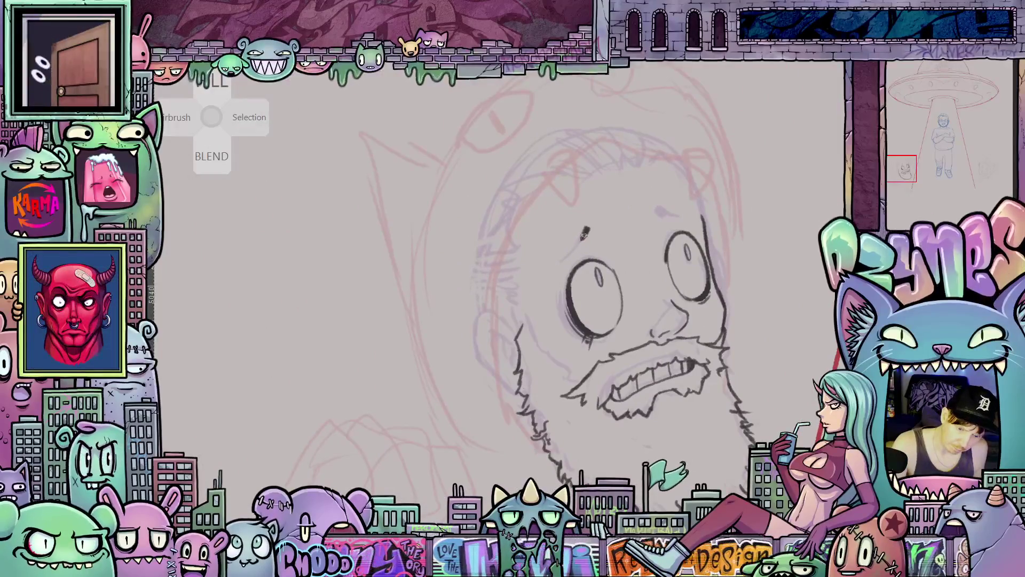
pyautogui.moveTo(555, 264); pyautogui.dragTo(589, 228)
pyautogui.moveTo(639, 255); pyautogui.dragTo(598, 263)
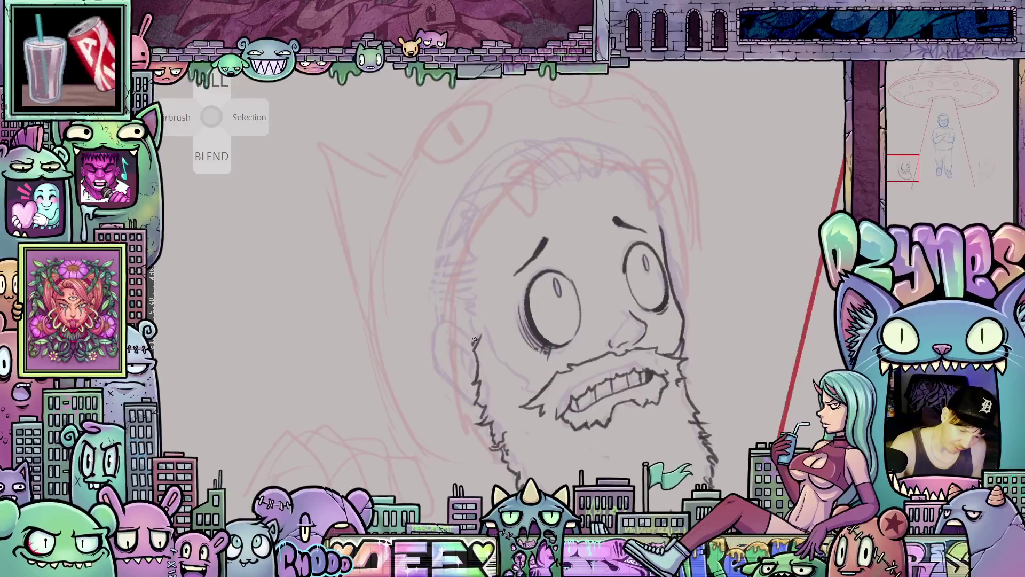
# Add hatch strokes beside the ear and mirror the view to check proportions
pyautogui.moveTo(473, 342); pyautogui.dragTo(478, 327)
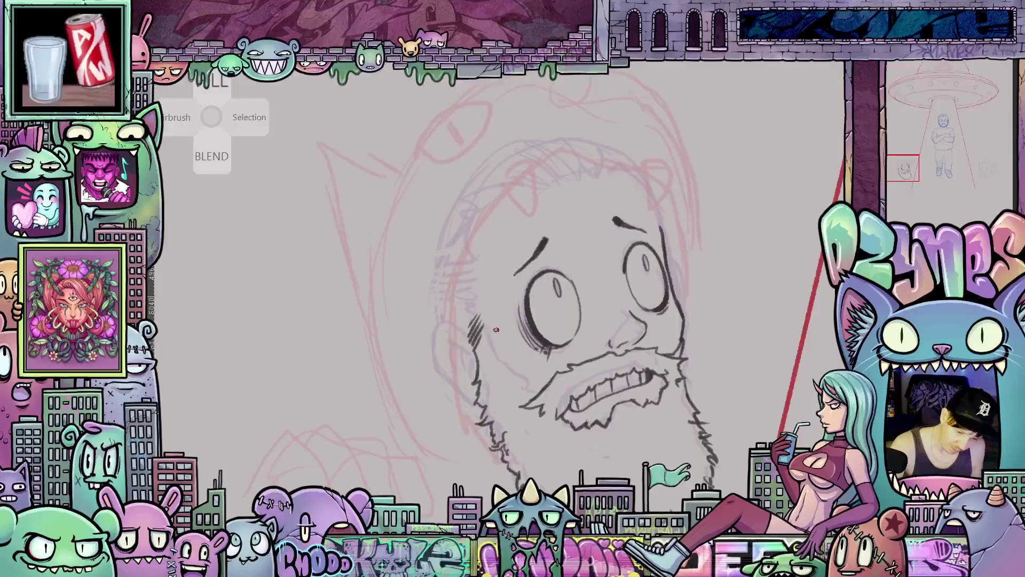
pyautogui.moveTo(494, 334); pyautogui.dragTo(489, 353)
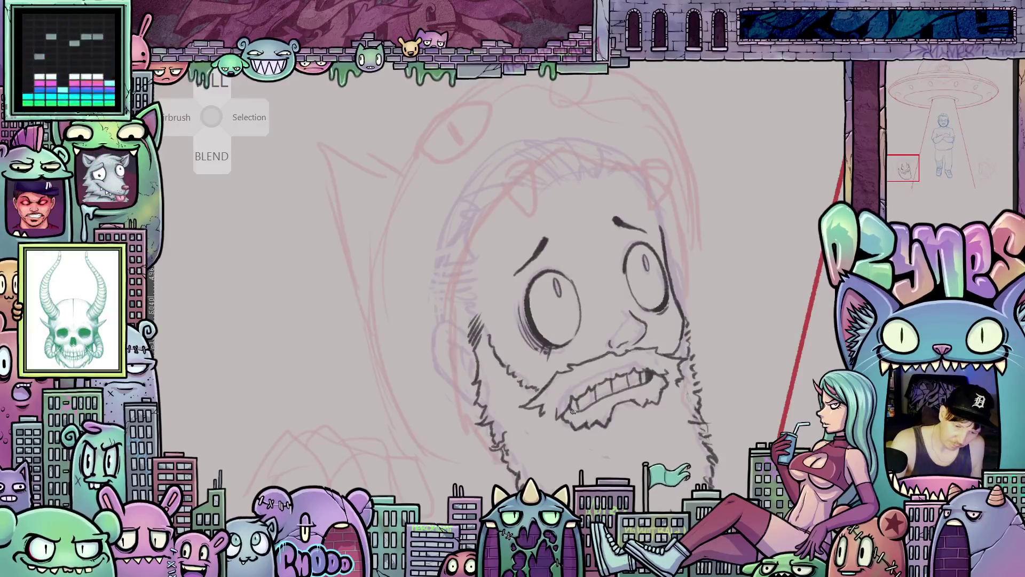
pyautogui.moveTo(666, 442); pyautogui.dragTo(687, 359)
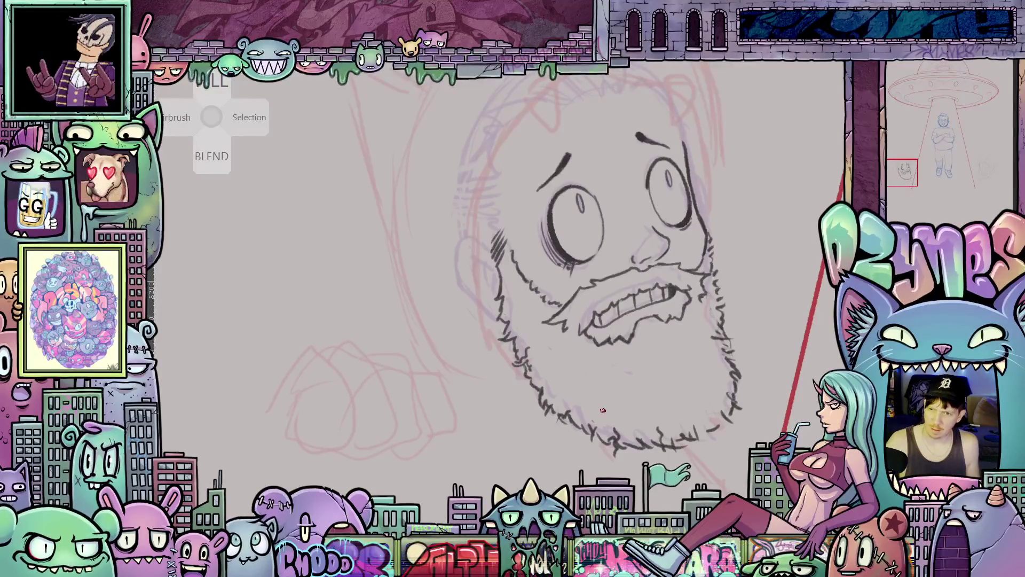
pyautogui.moveTo(553, 395)
pyautogui.mouseDown()
pyautogui.moveTo(523, 283)
pyautogui.moveTo(513, 313)
pyautogui.moveTo(551, 353)
pyautogui.mouseUp()
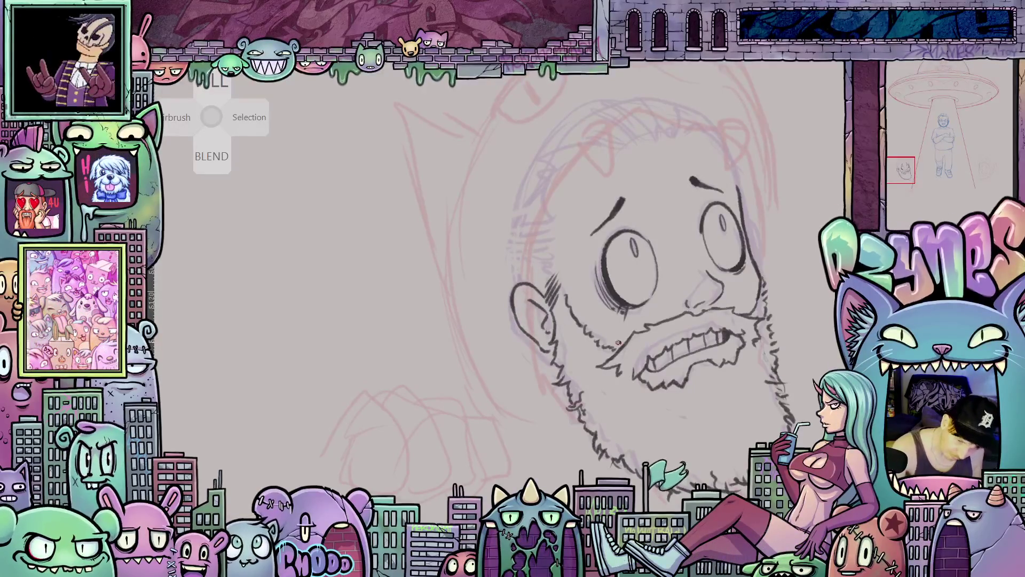
pyautogui.scroll(5, 608, 339)
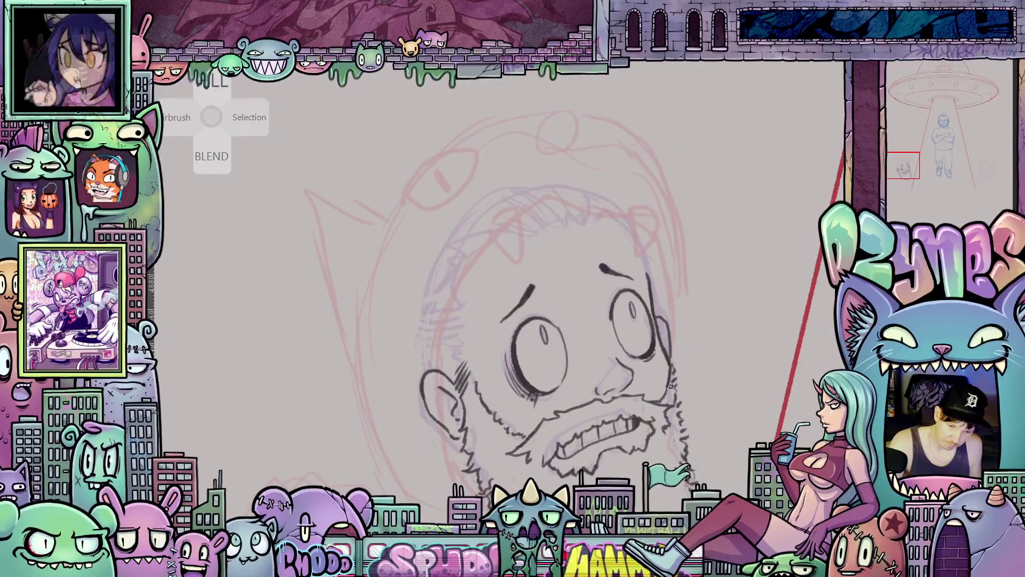
pyautogui.press('m')
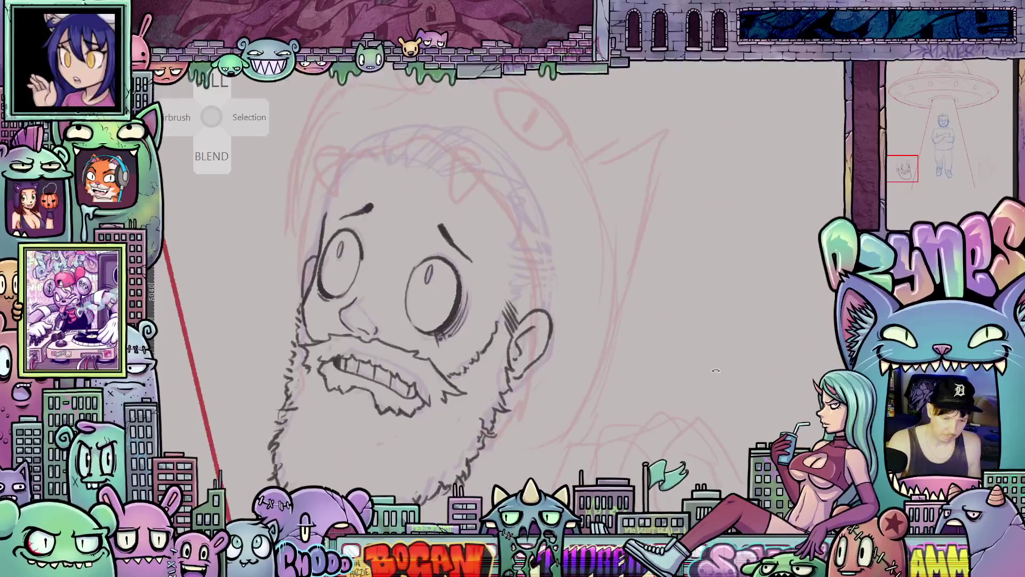
pyautogui.press('m')
pyautogui.moveTo(653, 414)
pyautogui.mouseDown()
pyautogui.moveTo(683, 427)
pyautogui.moveTo(671, 429)
pyautogui.mouseUp()
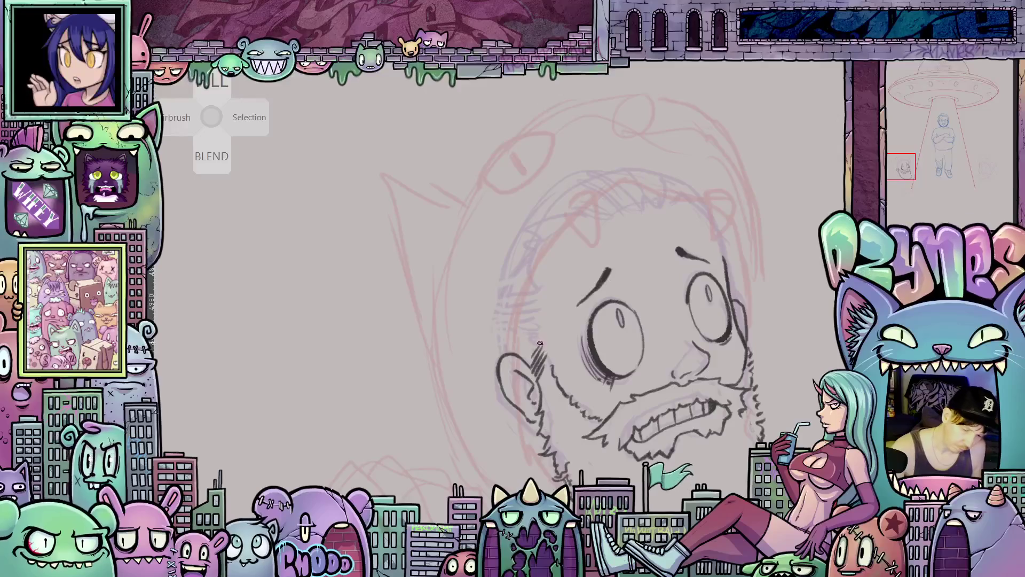
# Hatch the head's upper left, draw its curved left outline, and arc the hood above
pyautogui.moveTo(525, 323)
pyautogui.mouseDown()
pyautogui.moveTo(541, 314)
pyautogui.moveTo(533, 280)
pyautogui.mouseUp()
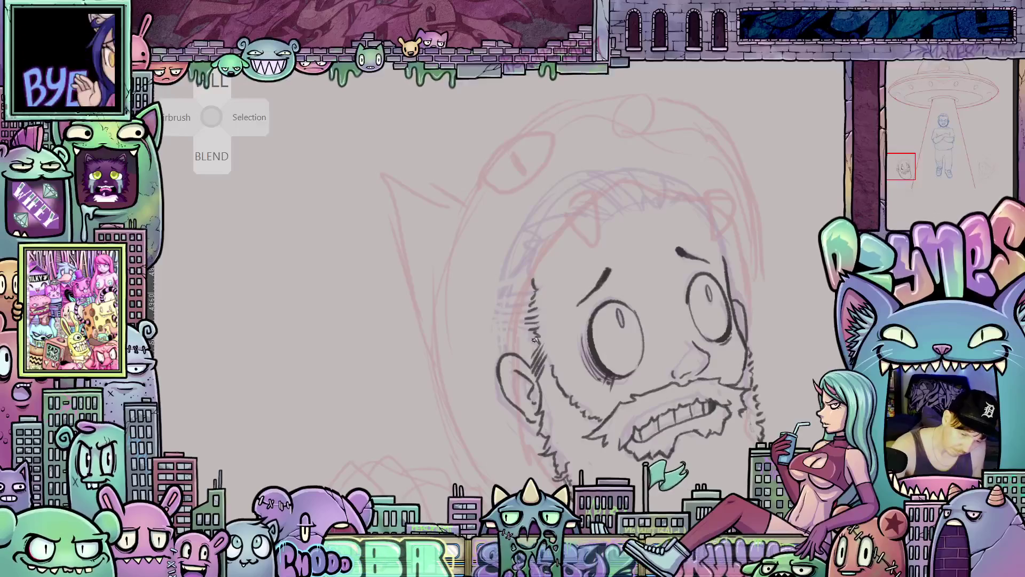
pyautogui.moveTo(535, 340); pyautogui.dragTo(647, 340)
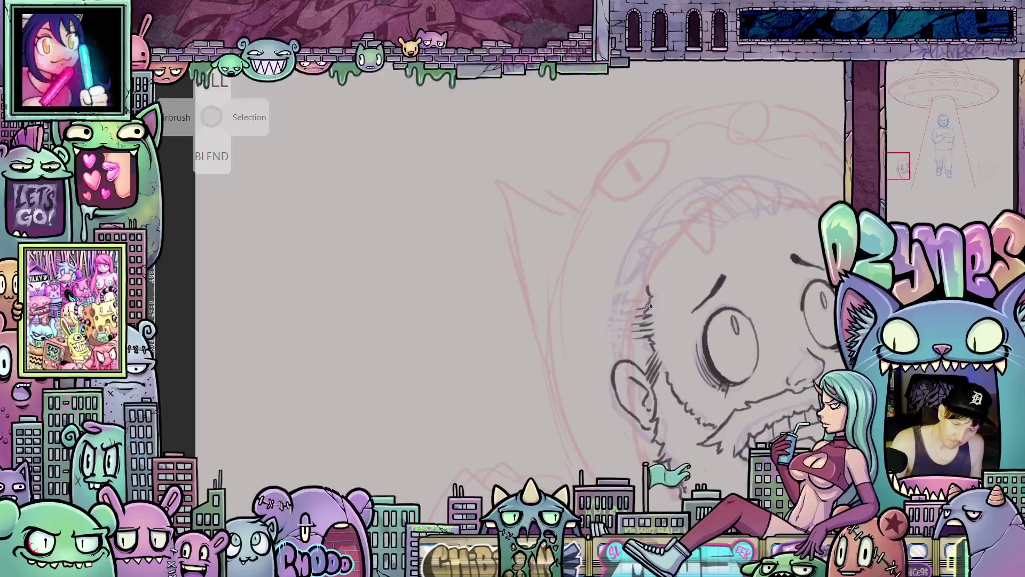
pyautogui.moveTo(852, 323); pyautogui.dragTo(680, 344)
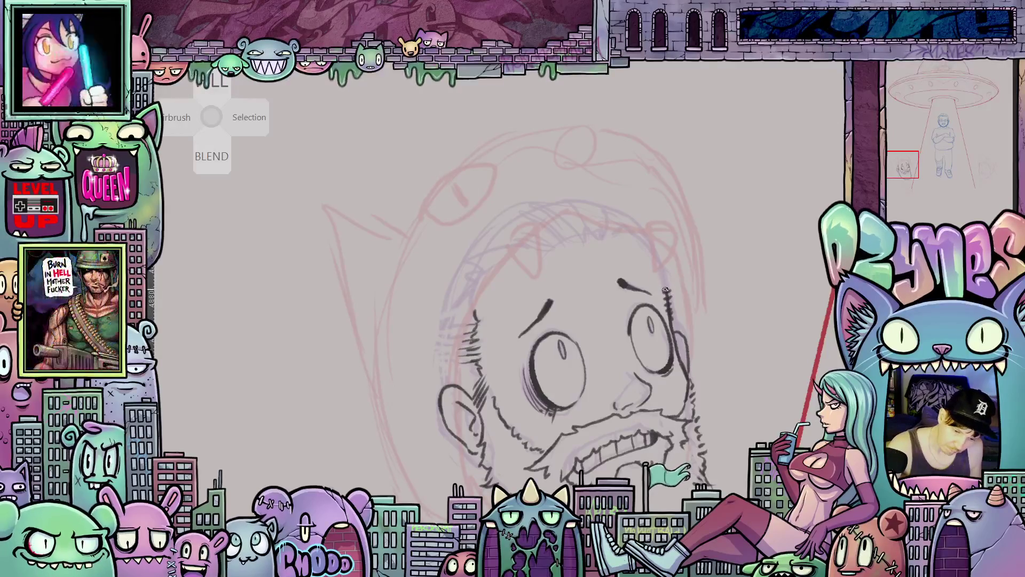
pyautogui.moveTo(602, 348); pyautogui.dragTo(629, 315)
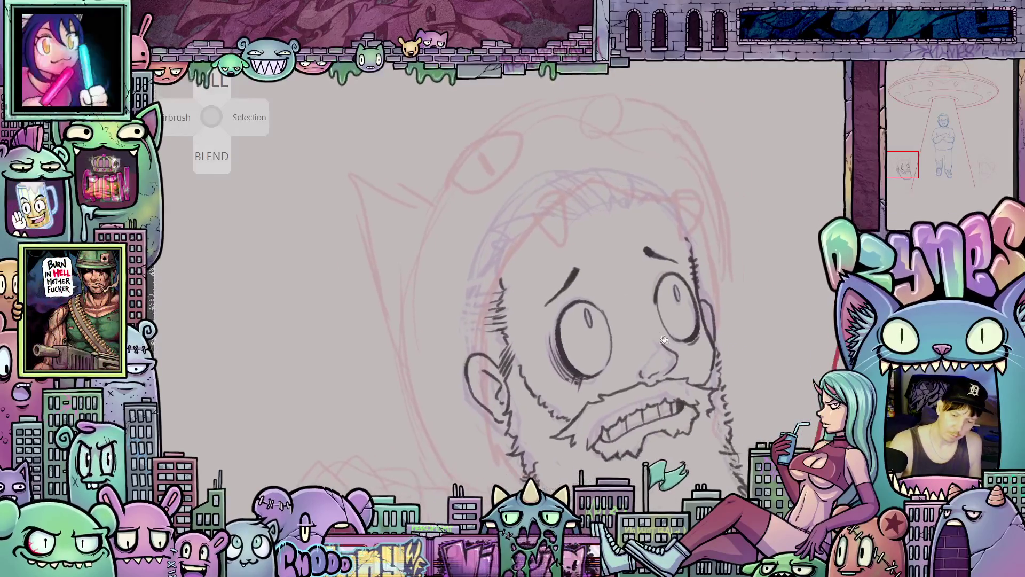
pyautogui.moveTo(747, 376); pyautogui.dragTo(754, 363)
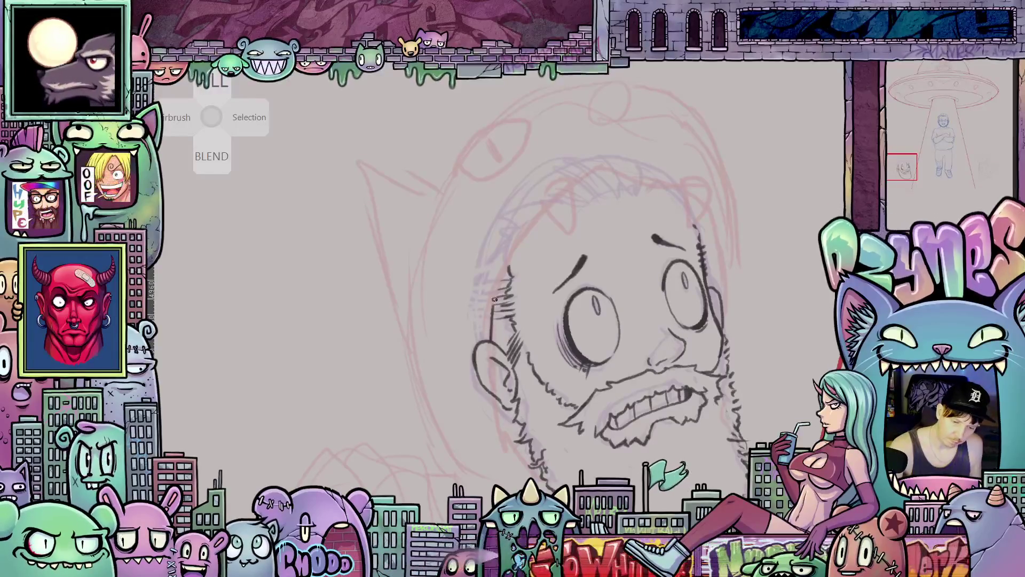
pyautogui.moveTo(493, 311); pyautogui.dragTo(537, 220)
pyautogui.moveTo(504, 269); pyautogui.dragTo(547, 212)
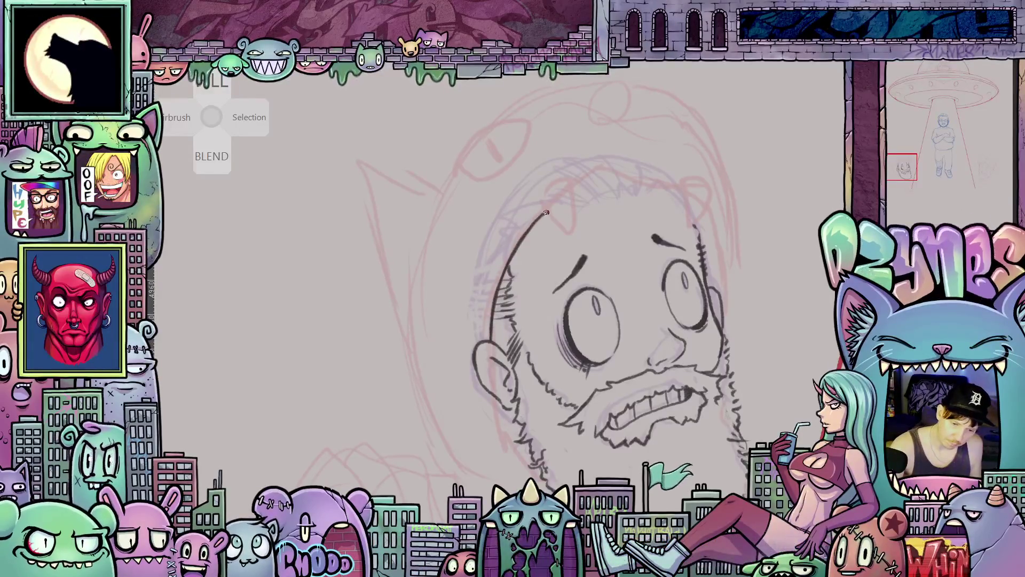
pyautogui.moveTo(705, 427); pyautogui.dragTo(709, 453)
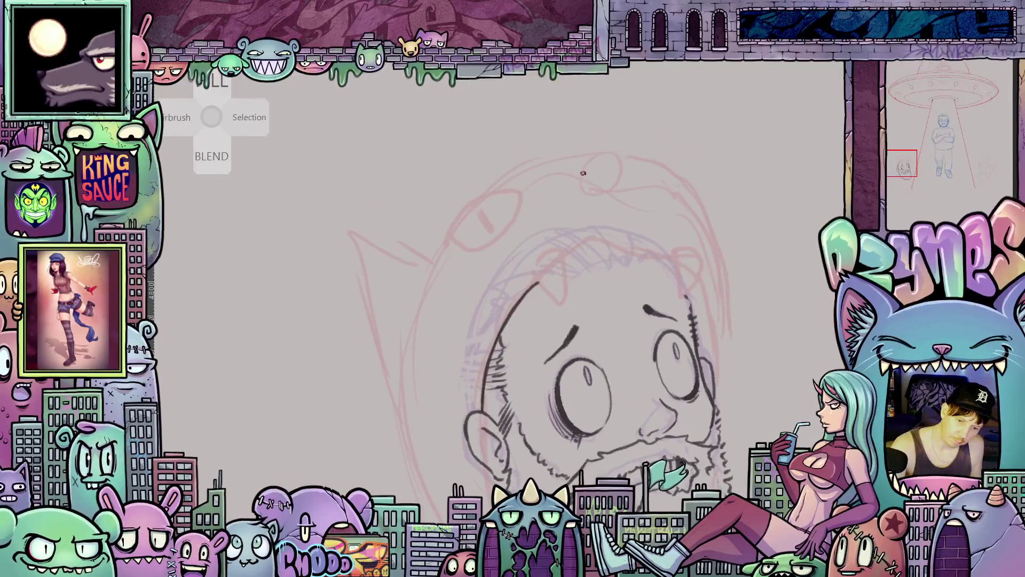
pyautogui.moveTo(581, 175)
pyautogui.mouseDown()
pyautogui.moveTo(618, 160)
pyautogui.moveTo(582, 178)
pyautogui.moveTo(612, 211)
pyautogui.moveTo(600, 235)
pyautogui.moveTo(497, 268)
pyautogui.mouseUp()
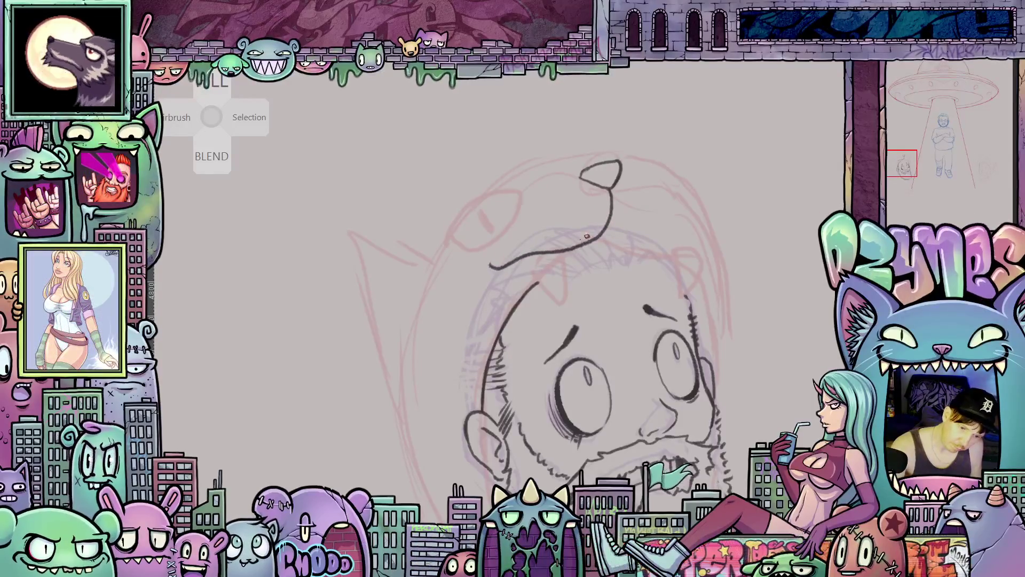
# Undo the stray stroke, extend the head outline up and right, and hatch its right edge
pyautogui.moveTo(711, 282); pyautogui.dragTo(719, 266)
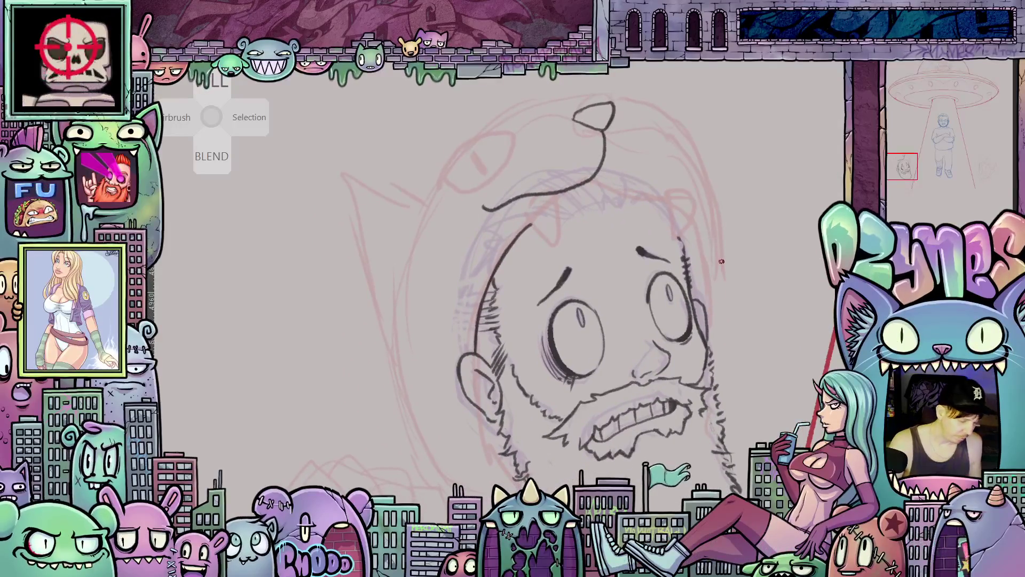
pyautogui.hotkey('ctrl', 'z')
pyautogui.moveTo(578, 341); pyautogui.dragTo(563, 410)
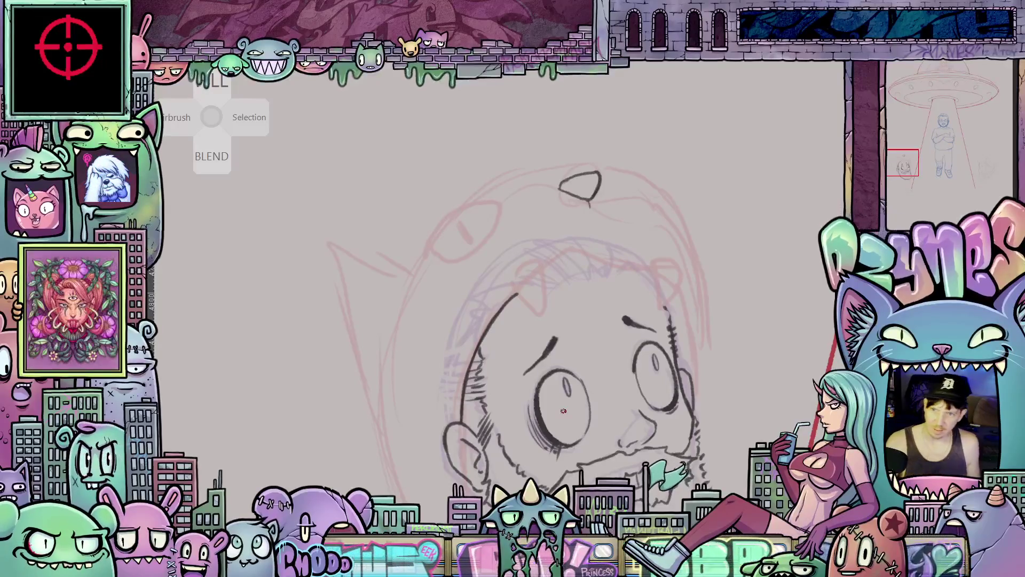
pyautogui.moveTo(510, 298)
pyautogui.mouseDown()
pyautogui.moveTo(575, 247)
pyautogui.moveTo(613, 252)
pyautogui.moveTo(589, 298)
pyautogui.moveTo(618, 354)
pyautogui.mouseUp()
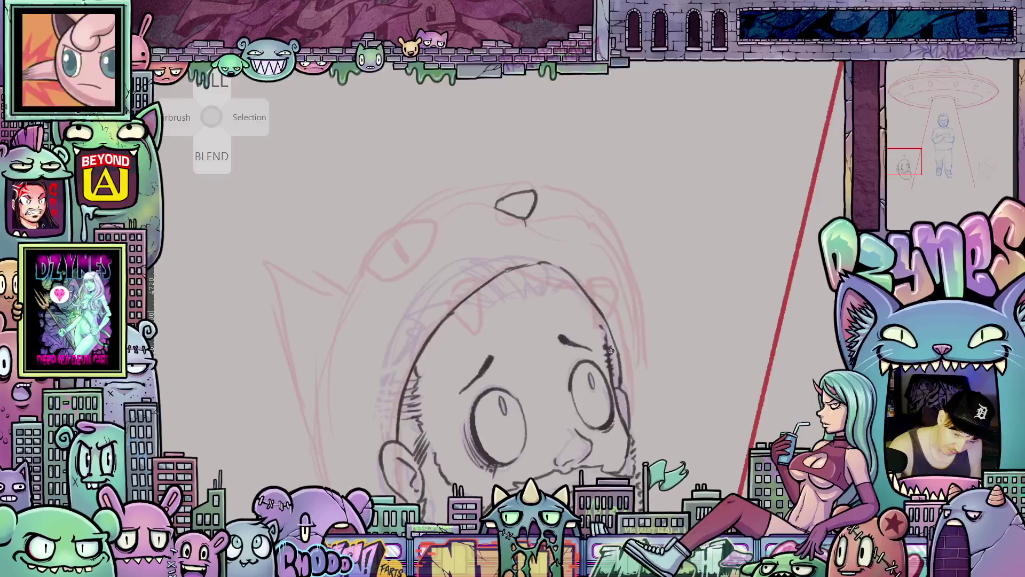
pyautogui.moveTo(612, 374)
pyautogui.mouseDown()
pyautogui.moveTo(616, 383)
pyautogui.moveTo(624, 336)
pyautogui.moveTo(602, 306)
pyautogui.moveTo(642, 377)
pyautogui.mouseUp()
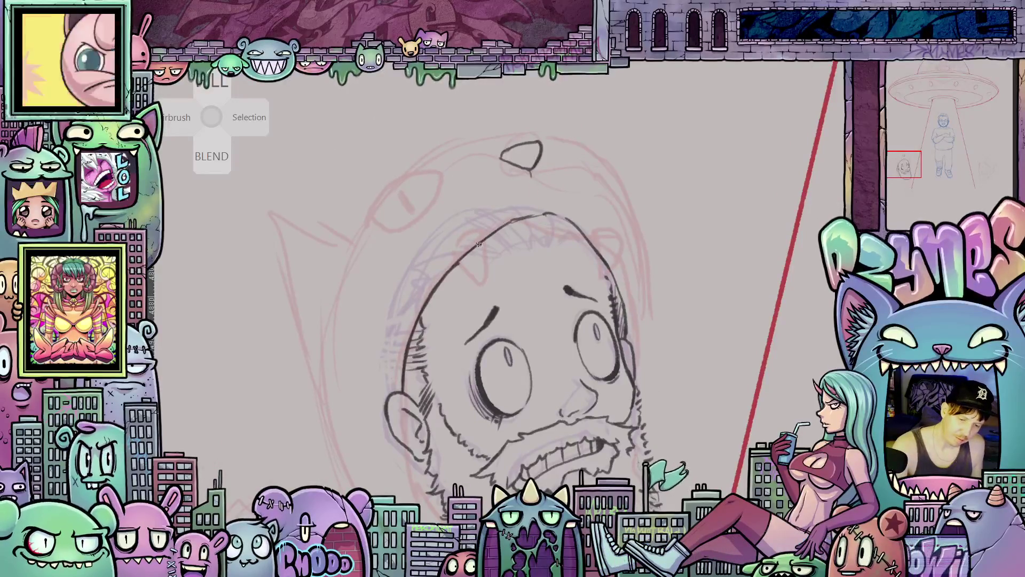
# Draw the left and right fangs under the hood brim and extend the head's top outline
pyautogui.moveTo(459, 262); pyautogui.dragTo(484, 278)
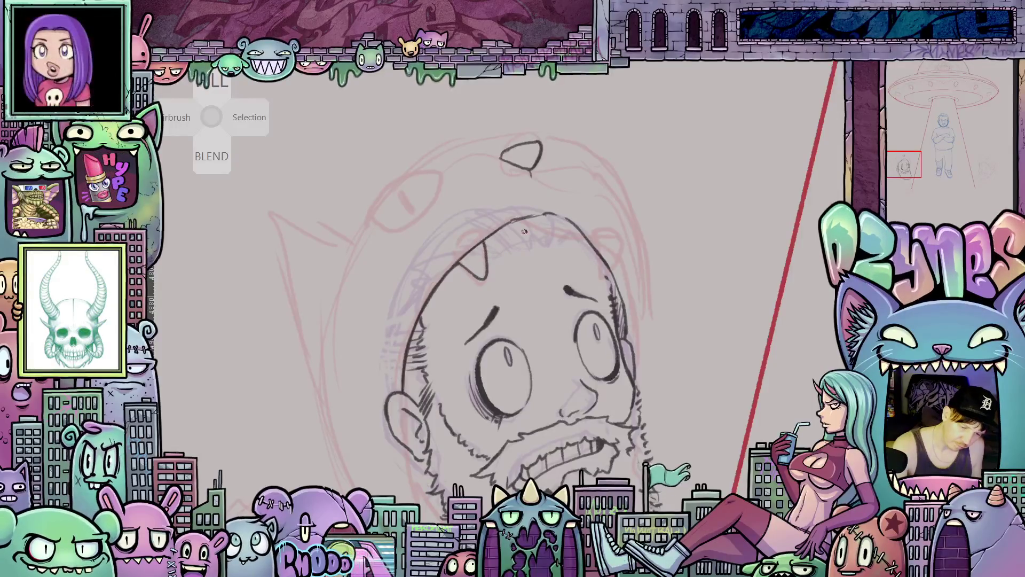
pyautogui.moveTo(562, 216)
pyautogui.mouseDown()
pyautogui.moveTo(597, 225)
pyautogui.moveTo(612, 251)
pyautogui.mouseUp()
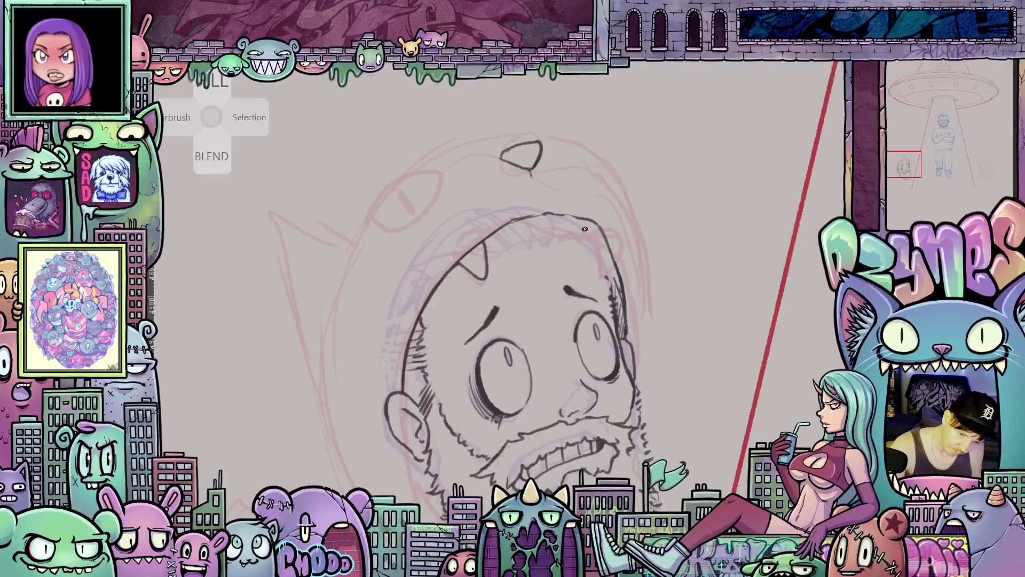
pyautogui.moveTo(591, 257); pyautogui.dragTo(601, 252)
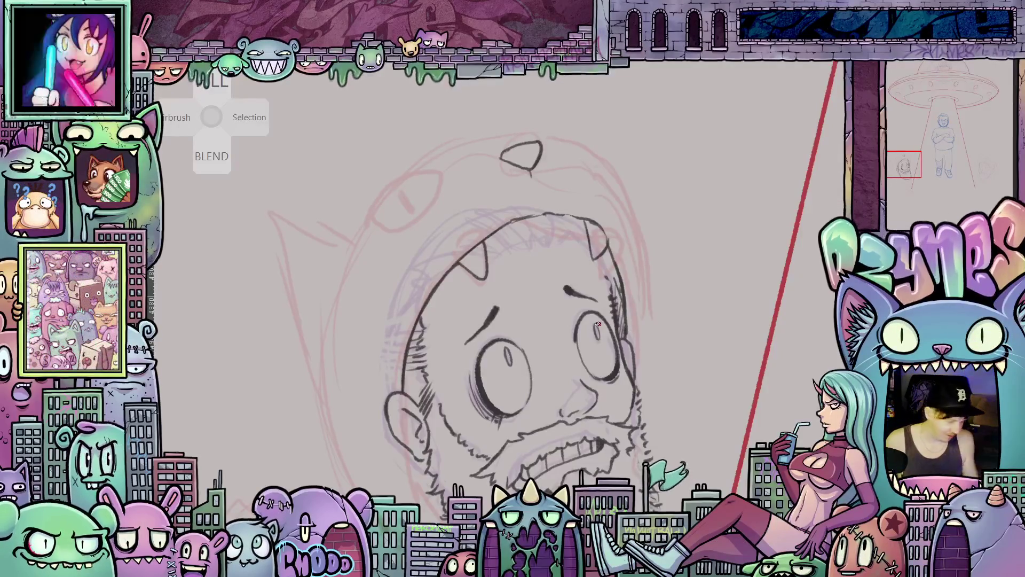
pyautogui.moveTo(609, 376)
pyautogui.mouseDown()
pyautogui.moveTo(644, 407)
pyautogui.moveTo(595, 449)
pyautogui.moveTo(534, 471)
pyautogui.mouseUp()
pyautogui.moveTo(747, 394); pyautogui.dragTo(557, 272)
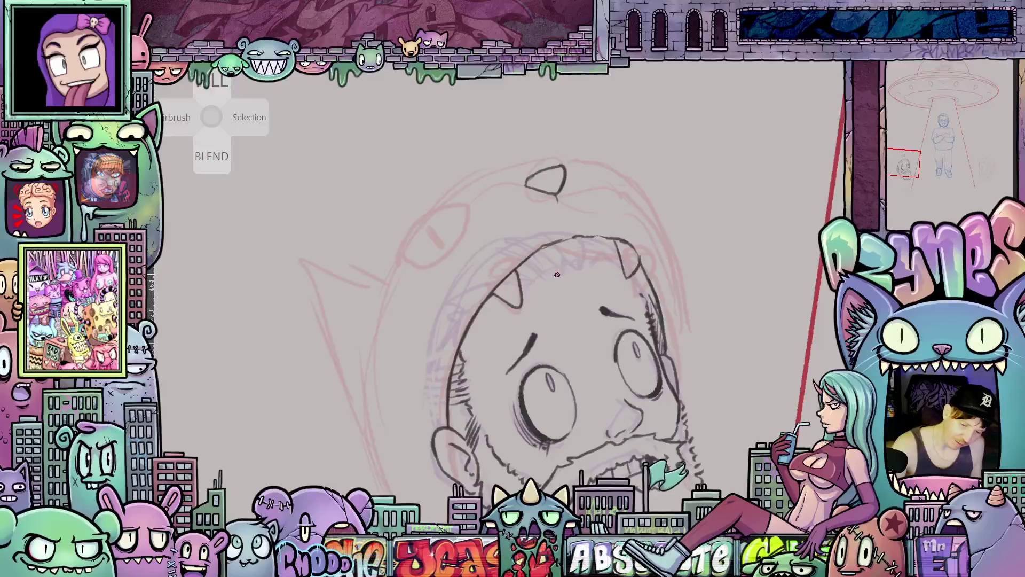
pyautogui.moveTo(746, 329)
pyautogui.mouseDown()
pyautogui.moveTo(751, 304)
pyautogui.moveTo(535, 283)
pyautogui.mouseUp()
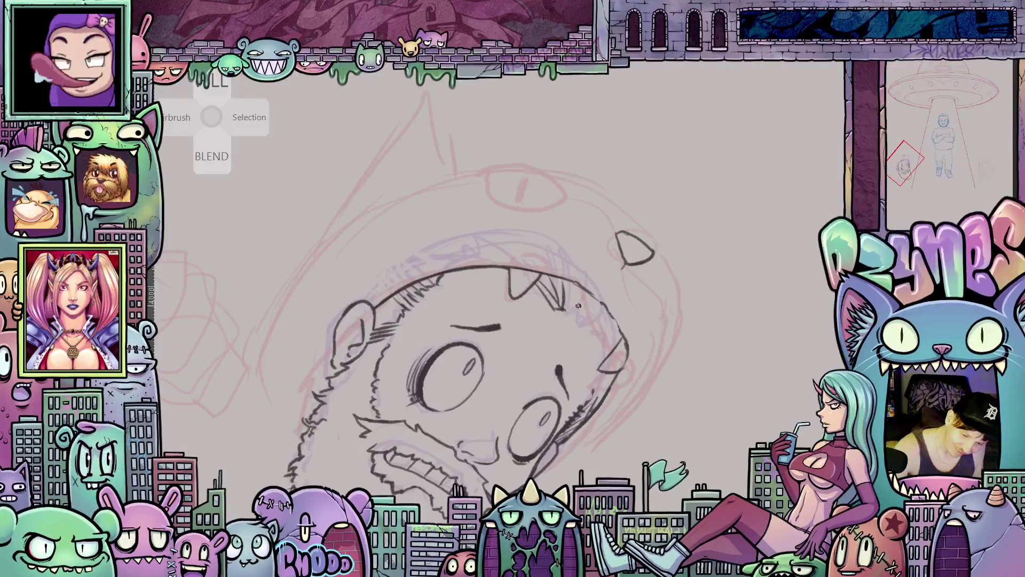
# Hatch near the fangs and ink the hood outline up the right side and over the top
pyautogui.moveTo(569, 313); pyautogui.dragTo(577, 287)
pyautogui.moveTo(619, 360); pyautogui.dragTo(565, 269)
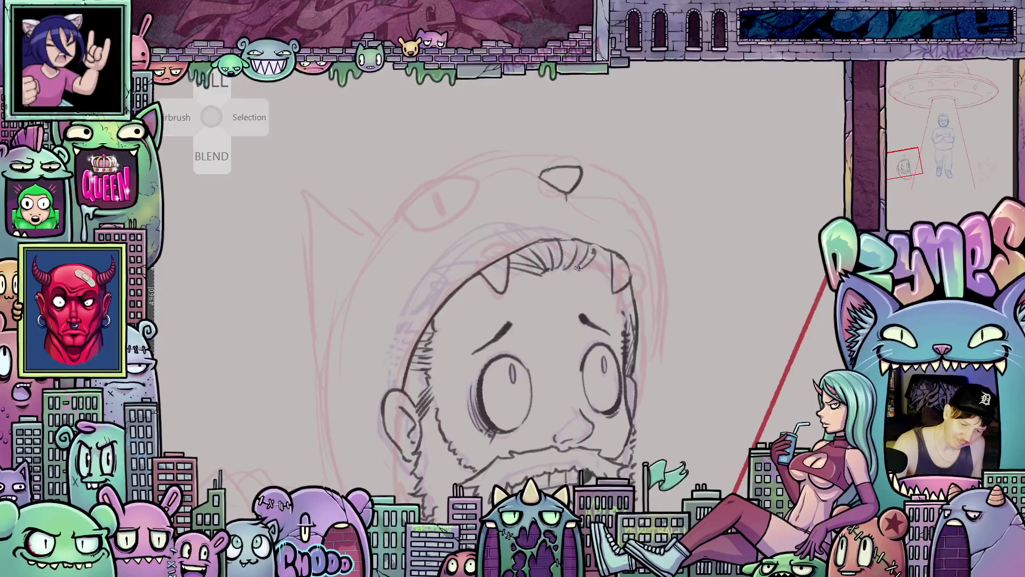
pyautogui.moveTo(631, 345)
pyautogui.mouseDown()
pyautogui.moveTo(653, 305)
pyautogui.moveTo(715, 259)
pyautogui.moveTo(667, 382)
pyautogui.moveTo(603, 323)
pyautogui.mouseUp()
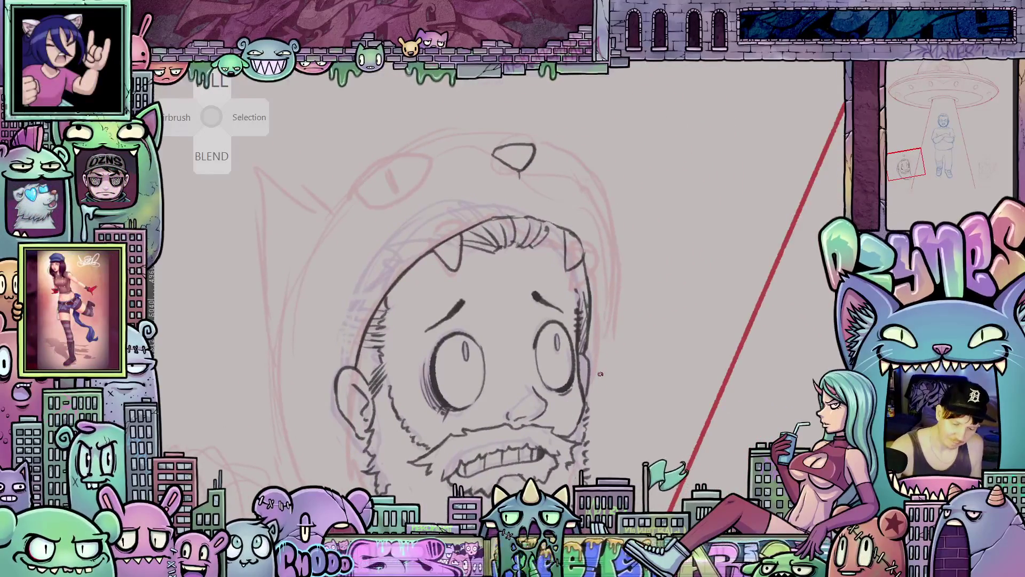
pyautogui.moveTo(601, 371)
pyautogui.mouseDown()
pyautogui.moveTo(613, 230)
pyautogui.moveTo(591, 169)
pyautogui.mouseUp()
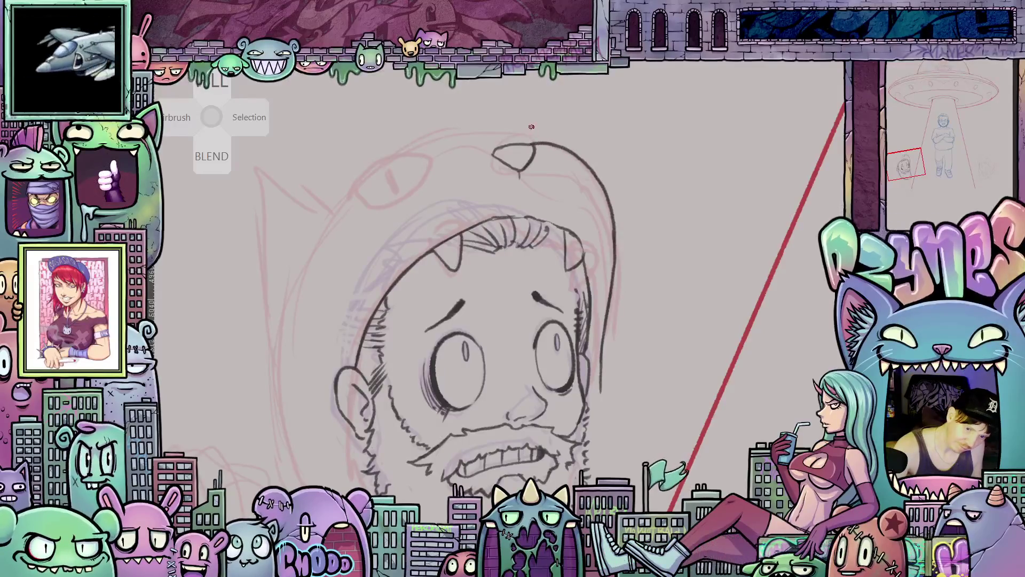
pyautogui.moveTo(532, 143)
pyautogui.mouseDown()
pyautogui.moveTo(465, 149)
pyautogui.moveTo(431, 169)
pyautogui.mouseUp()
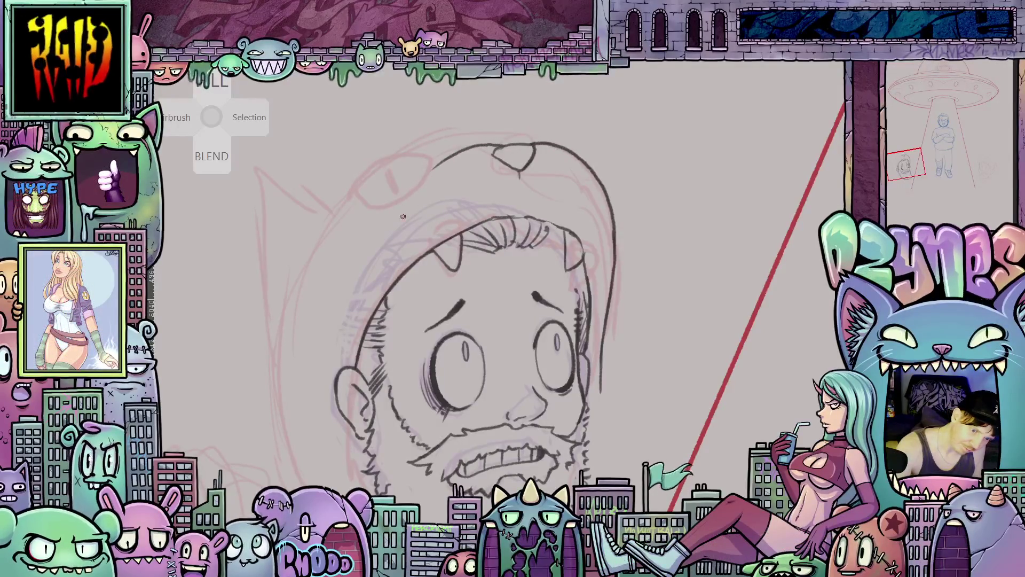
pyautogui.moveTo(645, 314)
pyautogui.mouseDown()
pyautogui.moveTo(693, 266)
pyautogui.moveTo(564, 241)
pyautogui.mouseUp()
pyautogui.moveTo(507, 184)
pyautogui.mouseDown()
pyautogui.moveTo(469, 210)
pyautogui.moveTo(474, 252)
pyautogui.mouseUp()
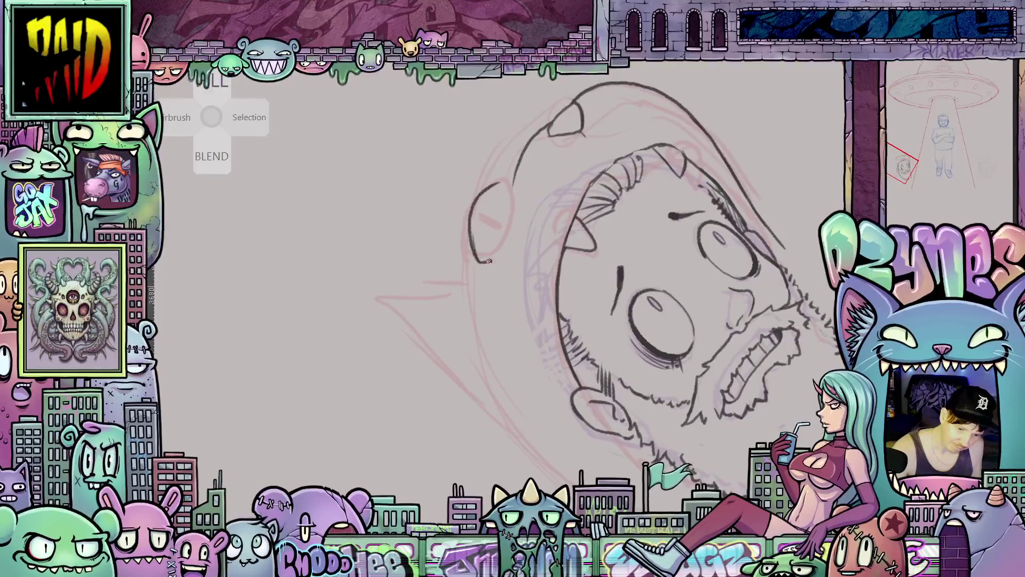
# Close the hood's cat-eye oval, continue its outline upward, and stipple whisker dots
pyautogui.moveTo(512, 221)
pyautogui.mouseDown()
pyautogui.moveTo(503, 187)
pyautogui.moveTo(488, 183)
pyautogui.moveTo(506, 224)
pyautogui.mouseUp()
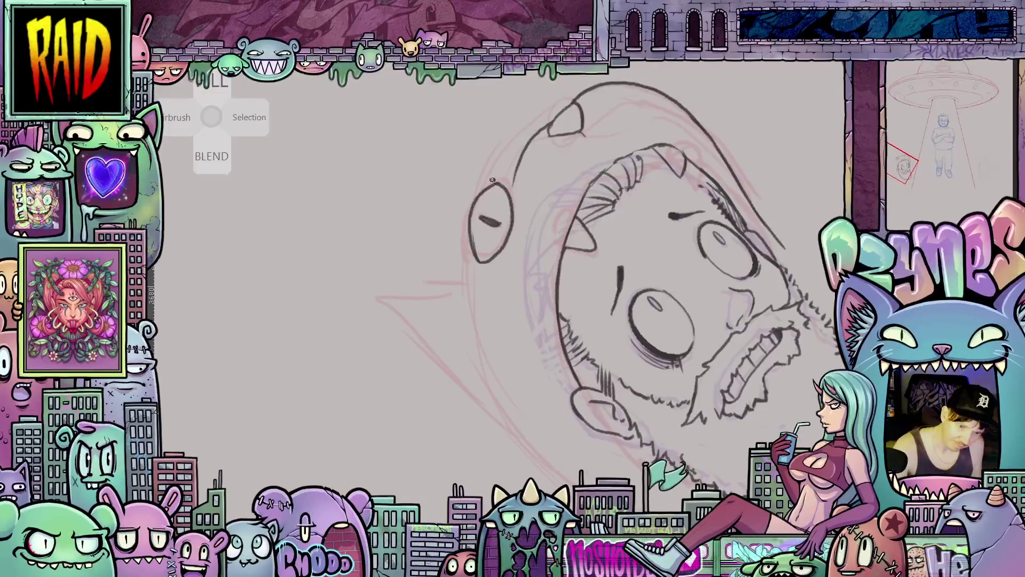
pyautogui.moveTo(489, 167)
pyautogui.mouseDown()
pyautogui.moveTo(526, 124)
pyautogui.moveTo(577, 95)
pyautogui.mouseUp()
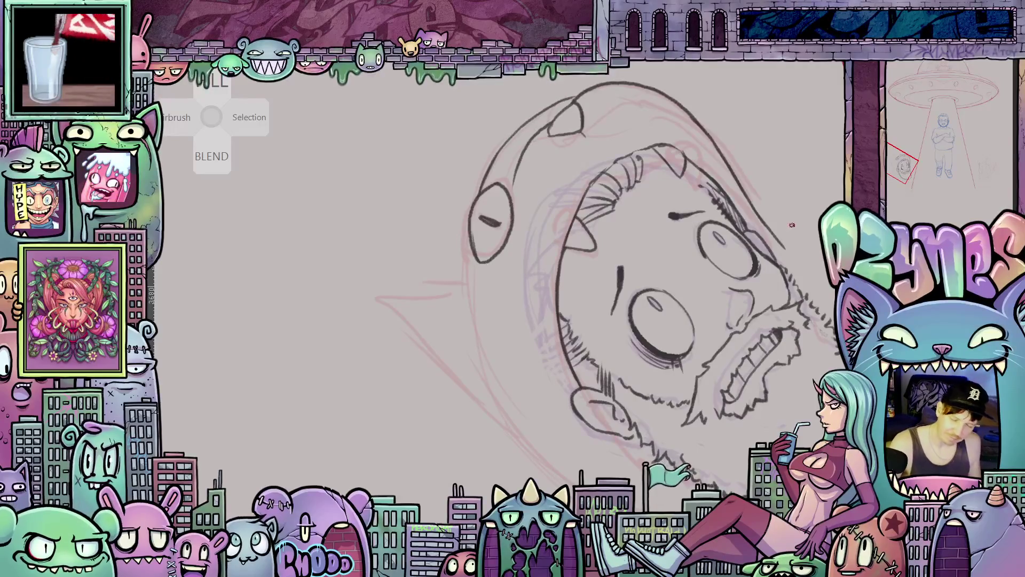
pyautogui.click(543, 159)
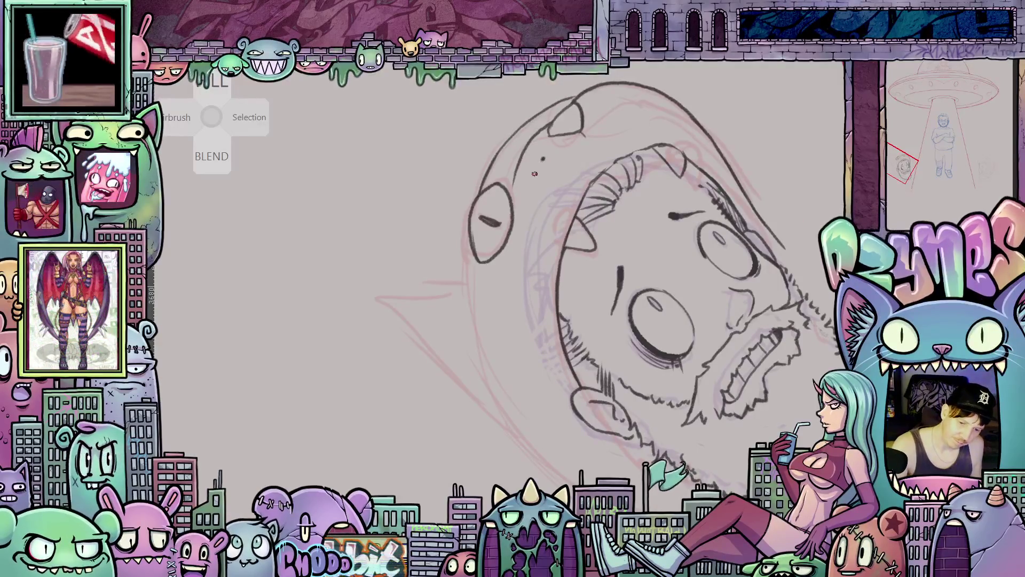
pyautogui.click(602, 101)
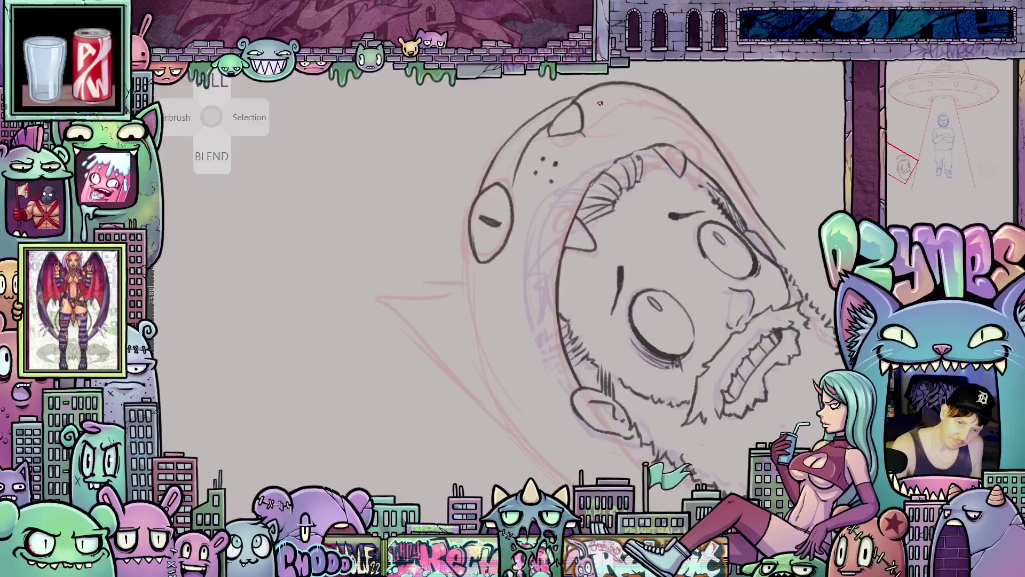
pyautogui.click(613, 114)
pyautogui.click(617, 102)
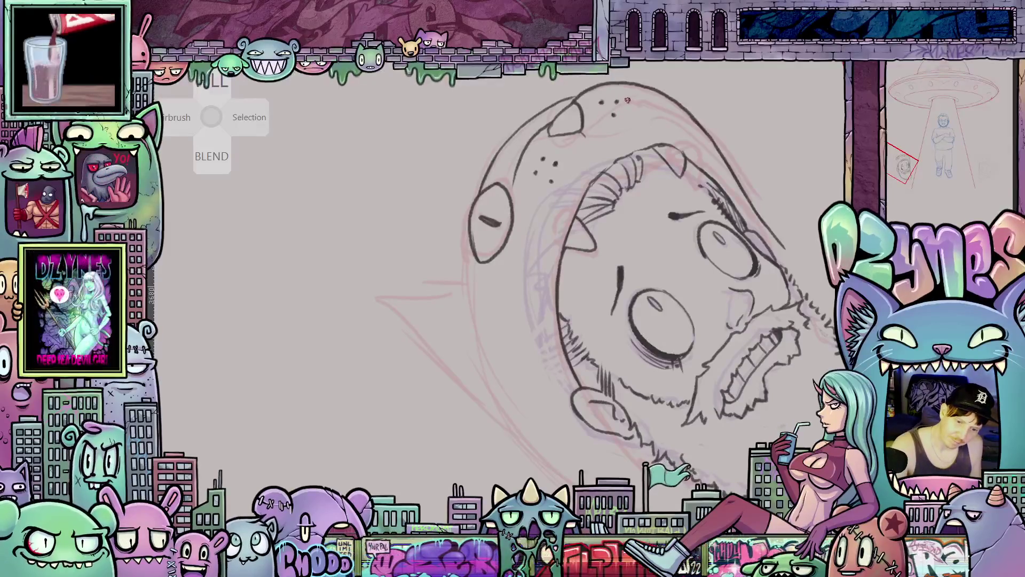
# Line the hood's left side and draw whisker strokes across the hood
pyautogui.moveTo(540, 169); pyautogui.dragTo(511, 302)
pyautogui.moveTo(542, 191); pyautogui.dragTo(538, 278)
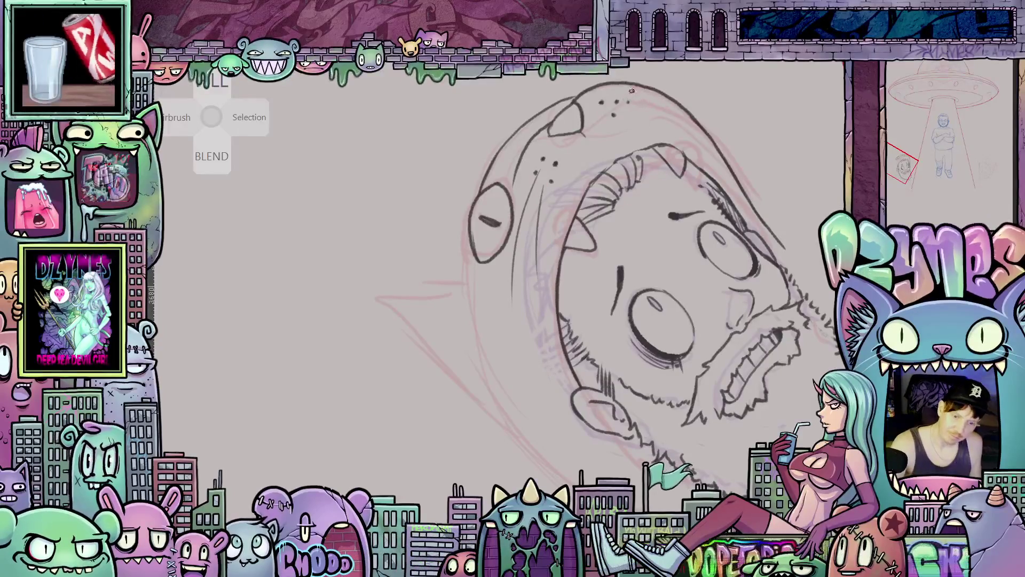
pyautogui.moveTo(644, 141)
pyautogui.mouseDown()
pyautogui.moveTo(646, 200)
pyautogui.moveTo(697, 168)
pyautogui.mouseUp()
pyautogui.moveTo(639, 211); pyautogui.dragTo(702, 190)
pyautogui.moveTo(794, 225)
pyautogui.mouseDown()
pyautogui.moveTo(731, 267)
pyautogui.moveTo(699, 273)
pyautogui.moveTo(635, 256)
pyautogui.moveTo(589, 259)
pyautogui.mouseUp()
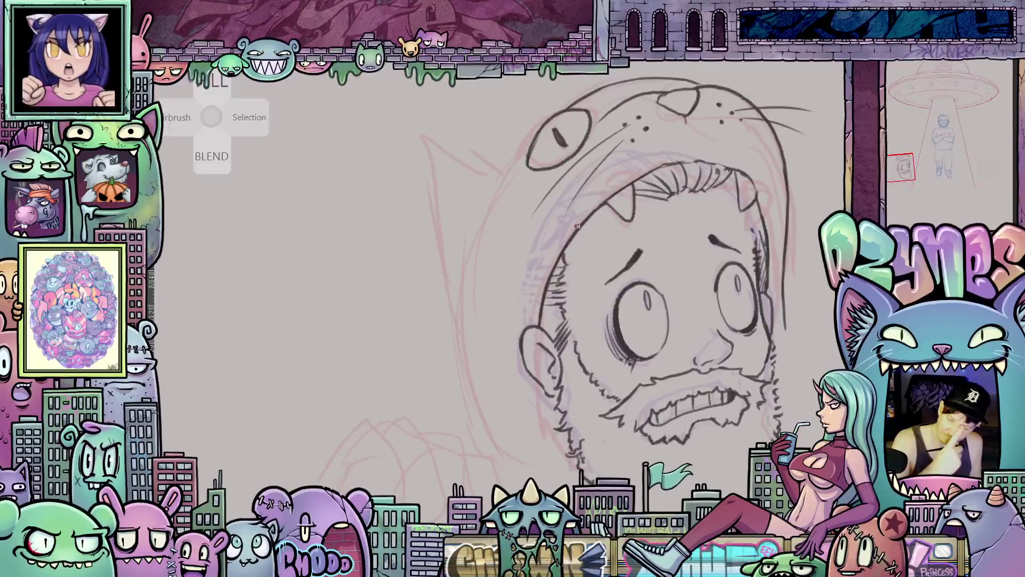
# Mirror-check, ink the face's left edge, then draw a pointed cat ear atop the hood
pyautogui.moveTo(788, 382); pyautogui.dragTo(663, 244)
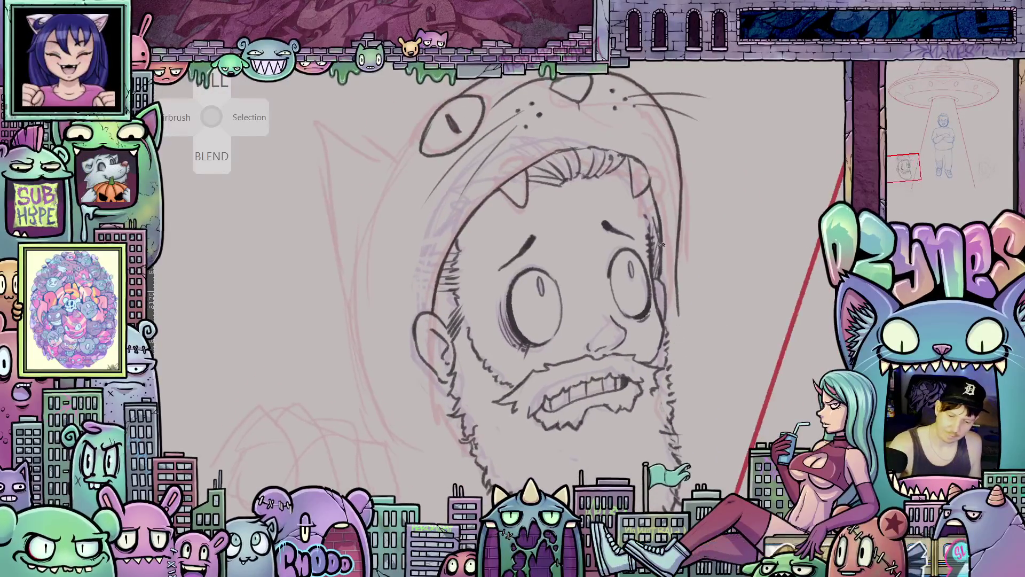
pyautogui.press('m')
pyautogui.moveTo(614, 372)
pyautogui.mouseDown()
pyautogui.moveTo(675, 374)
pyautogui.moveTo(768, 308)
pyautogui.mouseUp()
pyautogui.moveTo(480, 266); pyautogui.dragTo(475, 319)
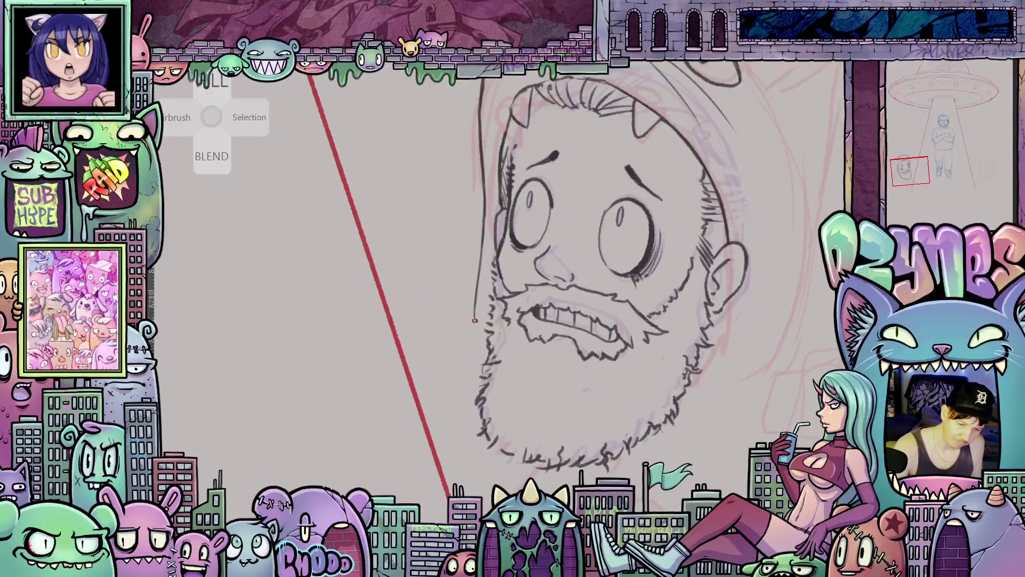
pyautogui.scroll(-3, 714, 369)
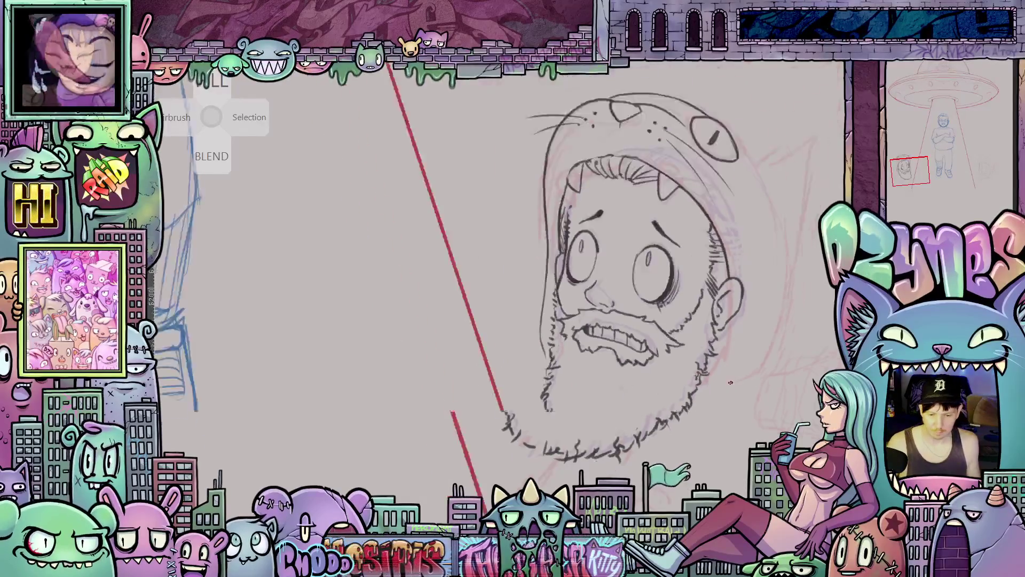
pyautogui.scroll(3, 715, 369)
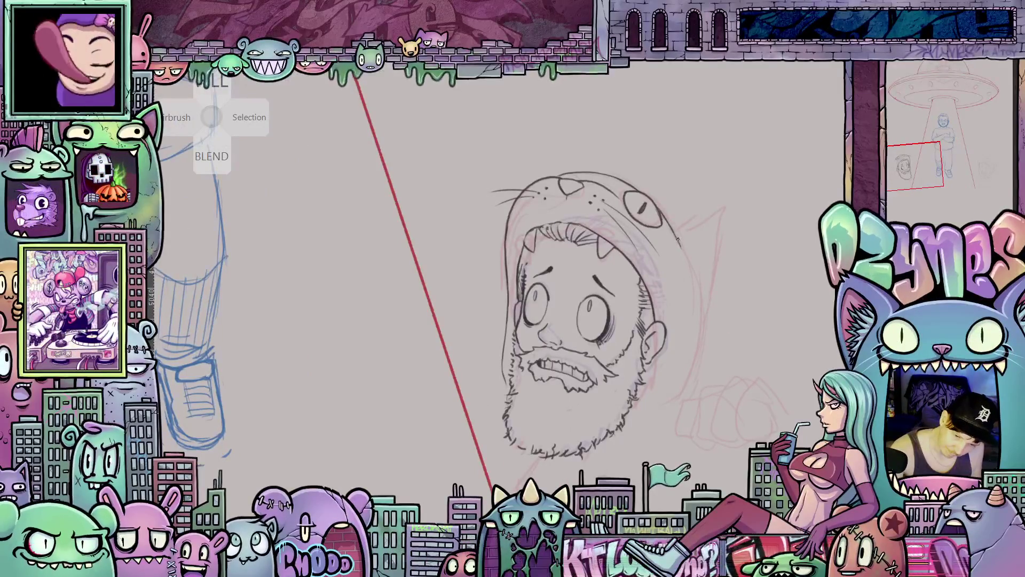
pyautogui.moveTo(676, 224)
pyautogui.mouseDown()
pyautogui.moveTo(717, 209)
pyautogui.moveTo(724, 233)
pyautogui.moveTo(708, 293)
pyautogui.mouseUp()
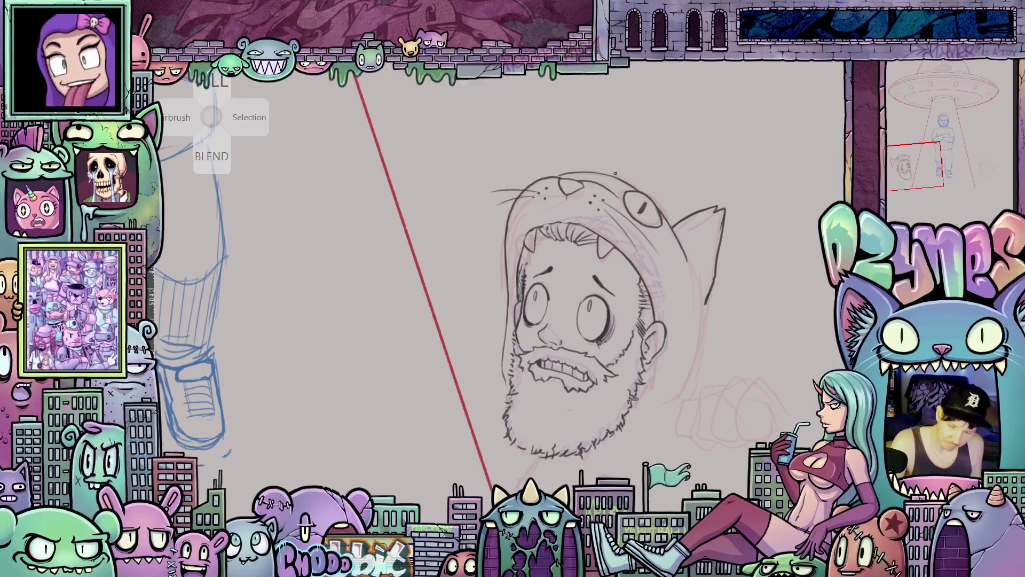
pyautogui.moveTo(610, 173); pyautogui.dragTo(644, 192)
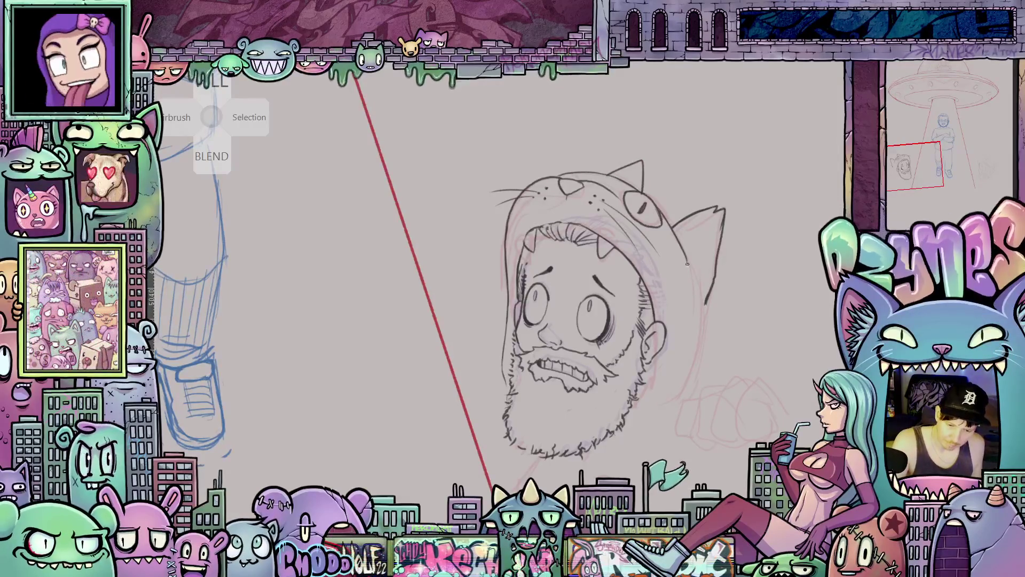